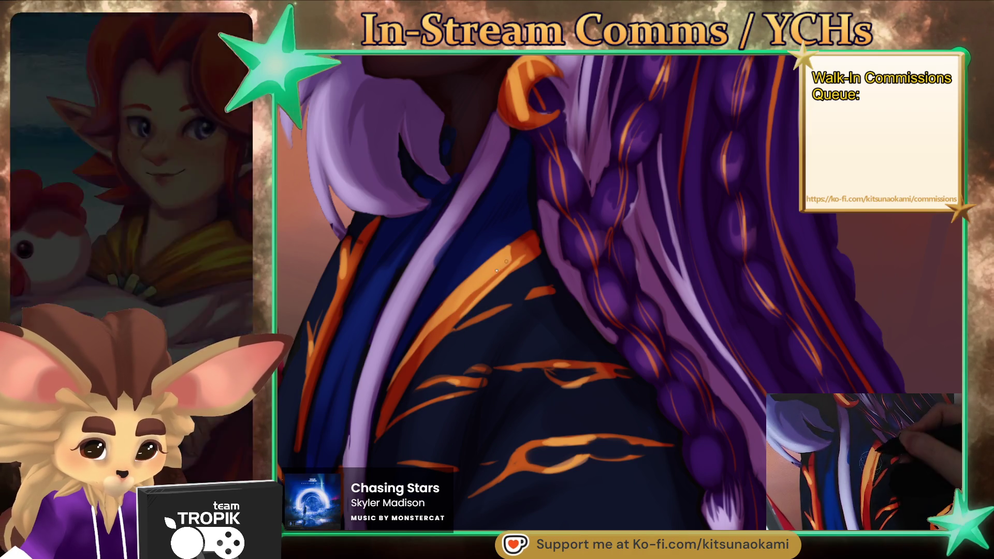
- Check the whole painting and the robe, then pan up to the faces and enlarge the brush
{"action": "scroll", "coordinate": [471, 300], "scroll_direction": "down", "scroll_amount": 5}
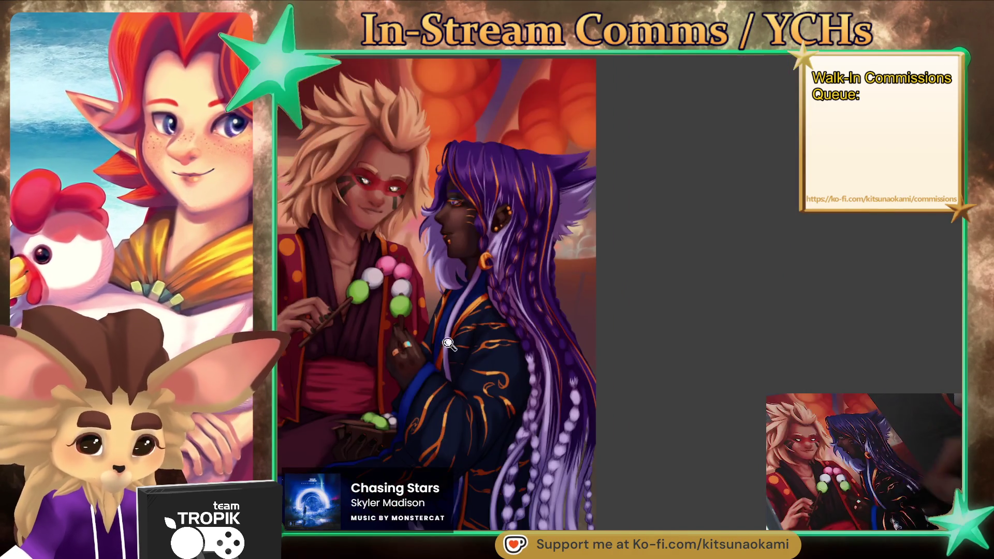
{"action": "scroll", "coordinate": [446, 269], "scroll_direction": "up", "scroll_amount": 5}
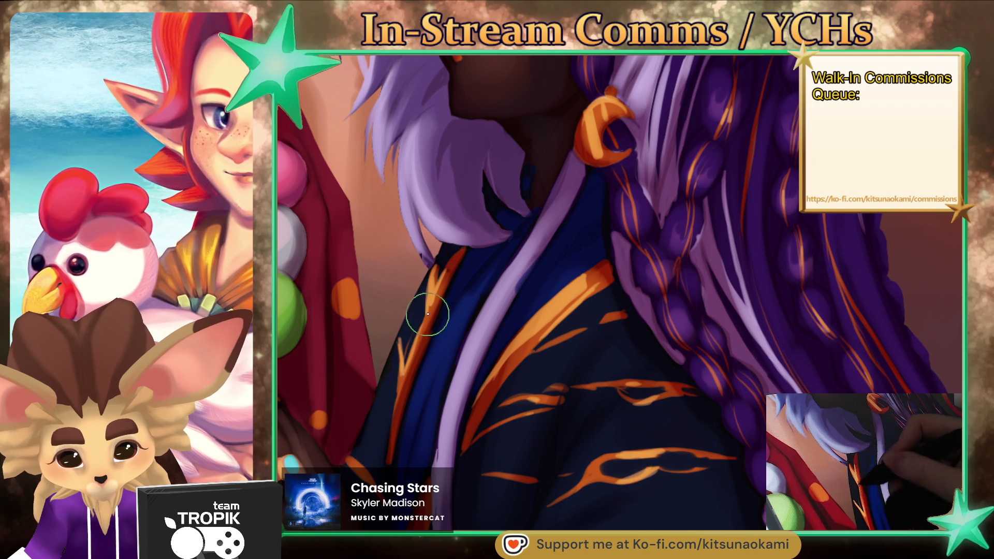
{"action": "scroll", "coordinate": [399, 366], "scroll_direction": "down", "scroll_amount": 5}
{"action": "scroll", "coordinate": [497, 404], "scroll_direction": "up", "scroll_amount": 5}
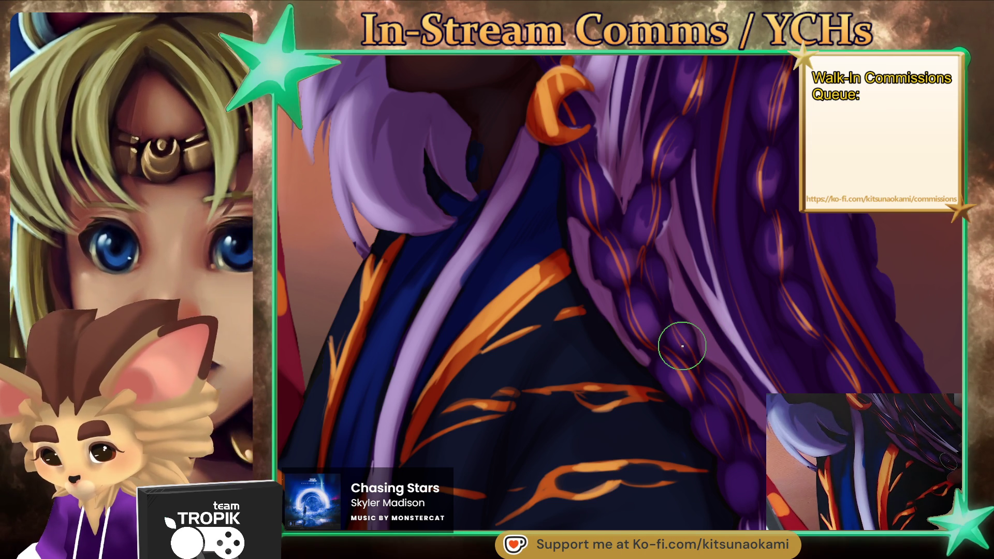
{"action": "mouse_move", "coordinate": [533, 259]}
{"action": "left_mouse_down"}
{"action": "mouse_move", "coordinate": [539, 348]}
{"action": "mouse_move", "coordinate": [557, 211]}
{"action": "mouse_move", "coordinate": [574, 468]}
{"action": "mouse_move", "coordinate": [579, 331]}
{"action": "left_mouse_up"}
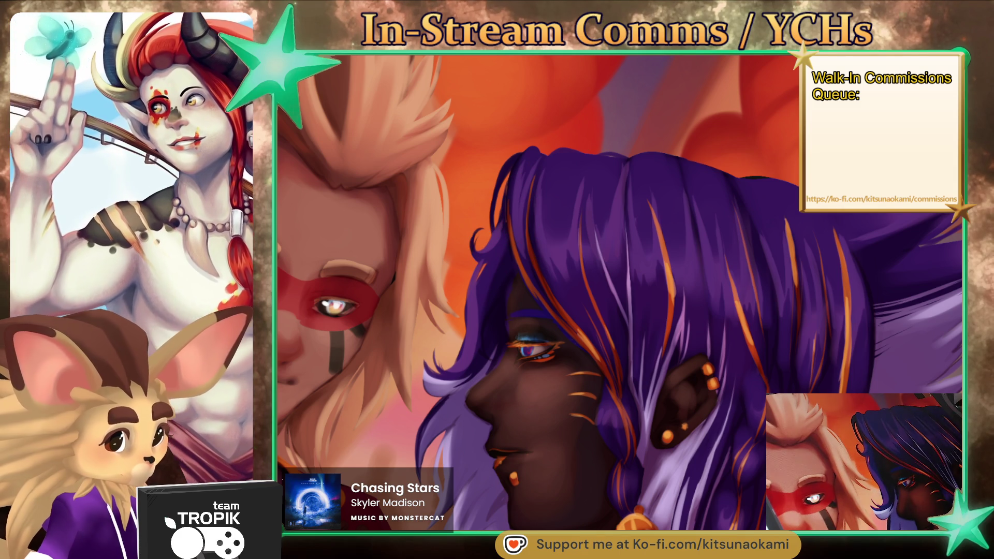
{"action": "key", "text": "bracketright"}
{"action": "key", "text": "bracketright"}
{"action": "key", "text": "bracketright"}
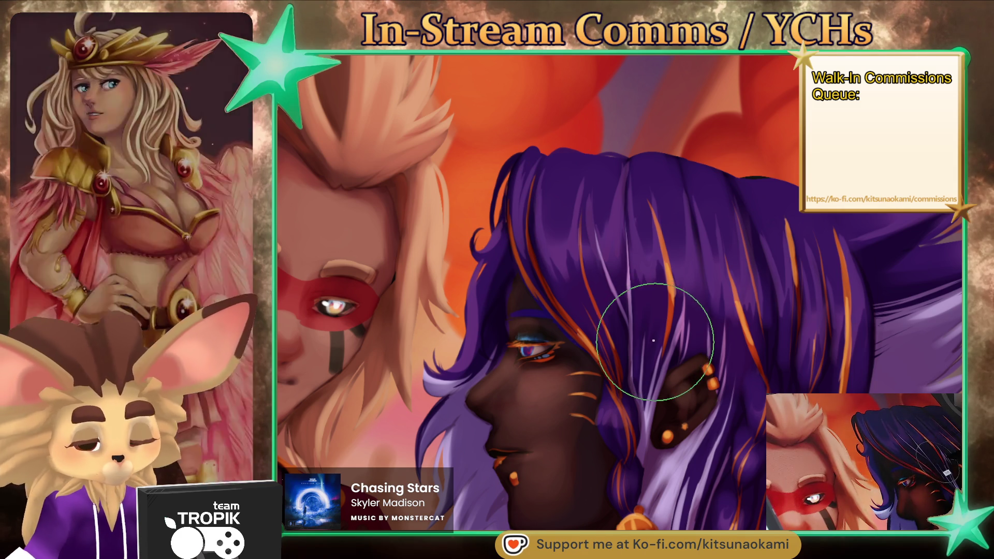
- Paint grey over the upper face, sketch a new eye, and ring its iris purple with a red dot
{"action": "mouse_move", "coordinate": [624, 233]}
{"action": "left_mouse_down"}
{"action": "mouse_move", "coordinate": [575, 259]}
{"action": "mouse_move", "coordinate": [647, 217]}
{"action": "mouse_move", "coordinate": [570, 331]}
{"action": "mouse_move", "coordinate": [546, 244]}
{"action": "left_mouse_up"}
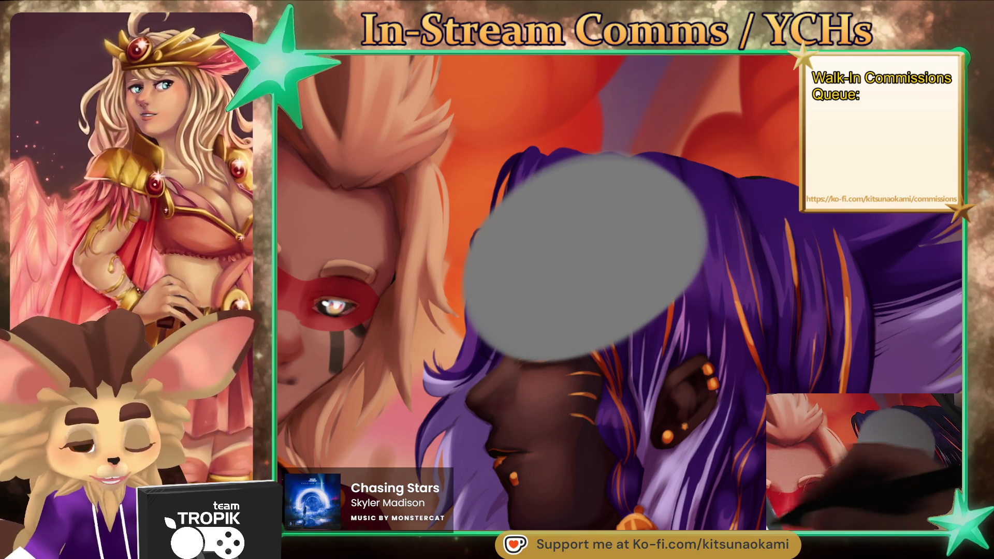
{"action": "mouse_move", "coordinate": [518, 288]}
{"action": "left_mouse_down"}
{"action": "mouse_move", "coordinate": [532, 259]}
{"action": "mouse_move", "coordinate": [630, 227]}
{"action": "mouse_move", "coordinate": [619, 277]}
{"action": "left_mouse_up"}
{"action": "left_click_drag", "start_coordinate": [636, 242], "coordinate": [626, 264]}
{"action": "left_click_drag", "start_coordinate": [542, 301], "coordinate": [631, 269]}
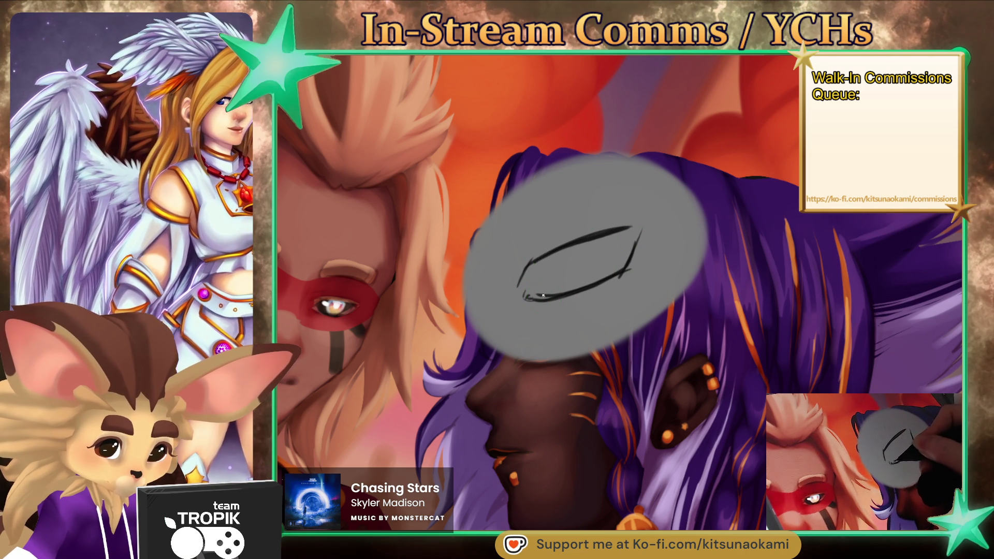
{"action": "mouse_move", "coordinate": [529, 303]}
{"action": "left_mouse_down"}
{"action": "mouse_move", "coordinate": [600, 269]}
{"action": "mouse_move", "coordinate": [553, 259]}
{"action": "mouse_move", "coordinate": [607, 253]}
{"action": "left_mouse_up"}
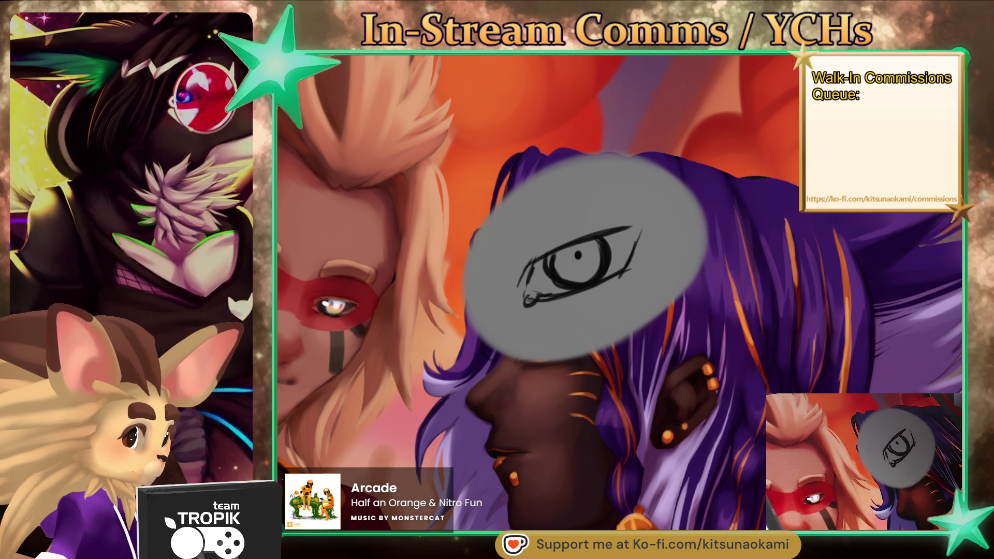
{"action": "left_click_drag", "start_coordinate": [562, 256], "coordinate": [591, 252]}
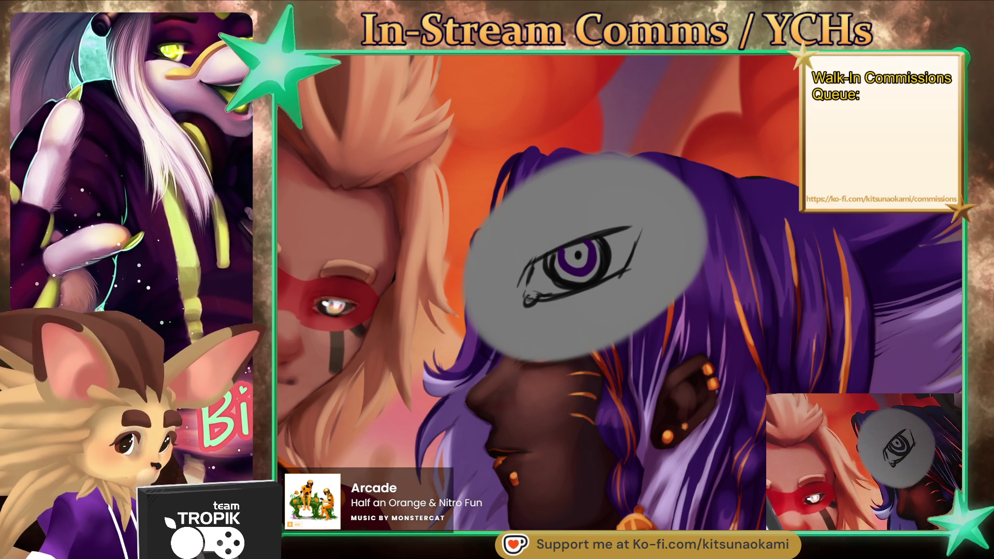
{"action": "left_click_drag", "start_coordinate": [577, 252], "coordinate": [578, 258]}
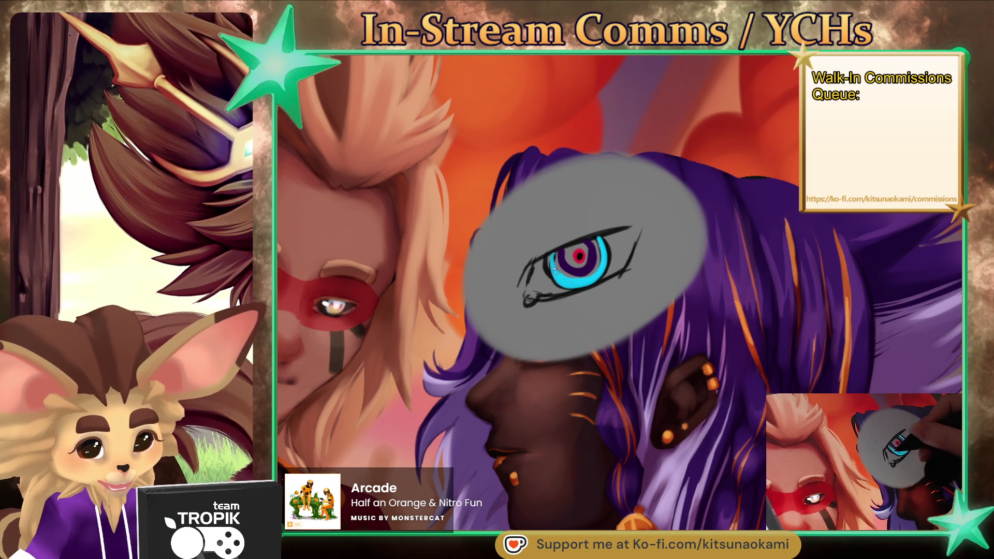
- Fill the iris with dark purple and sample nearby colours to paint around the eye's inner corner
{"action": "mouse_move", "coordinate": [579, 270]}
{"action": "left_mouse_down"}
{"action": "mouse_move", "coordinate": [548, 261]}
{"action": "mouse_move", "coordinate": [569, 280]}
{"action": "mouse_move", "coordinate": [598, 258]}
{"action": "mouse_move", "coordinate": [575, 273]}
{"action": "mouse_move", "coordinate": [564, 256]}
{"action": "mouse_move", "coordinate": [590, 248]}
{"action": "left_mouse_up"}
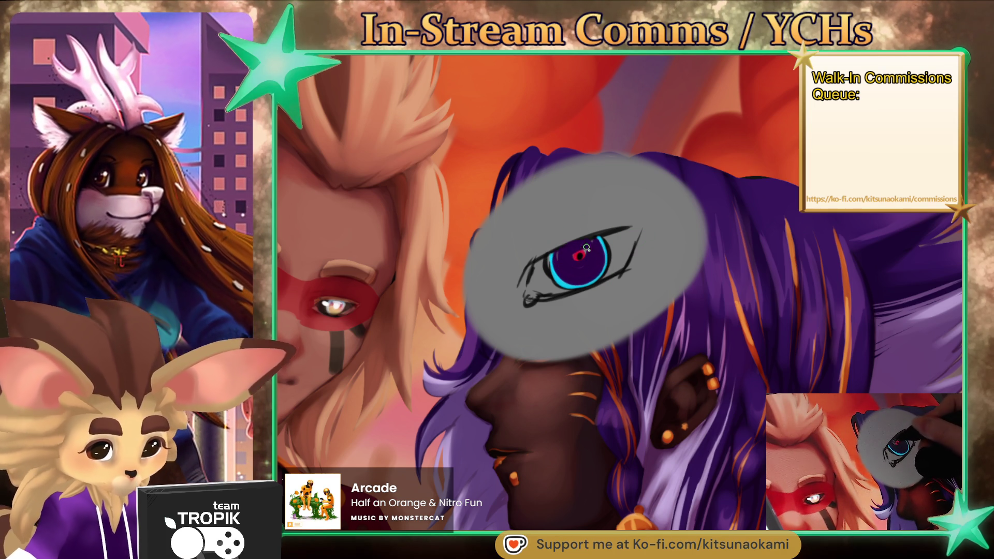
{"action": "left_click", "coordinate": [584, 254], "text": "alt"}
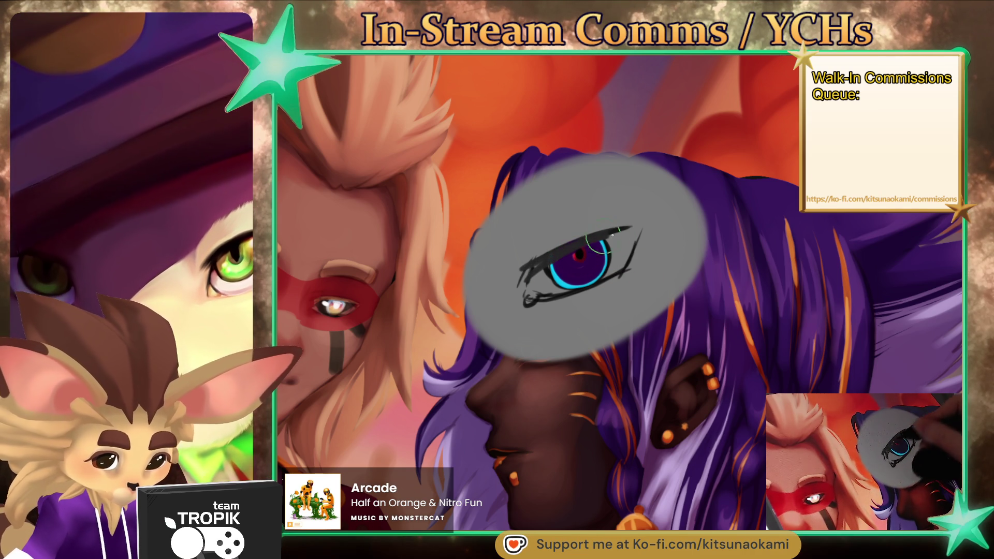
{"action": "left_click", "coordinate": [566, 282], "text": "alt"}
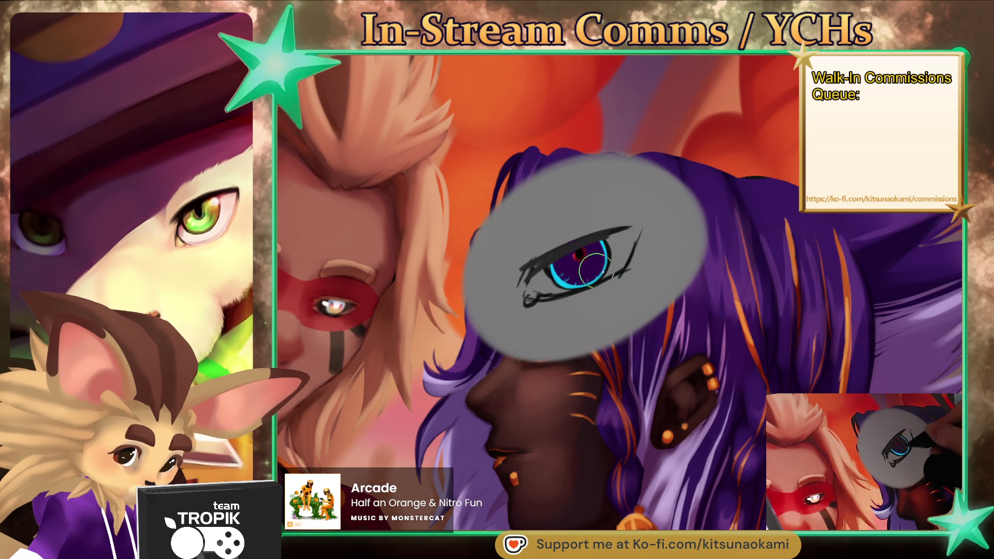
{"action": "left_click", "coordinate": [594, 274], "text": "alt"}
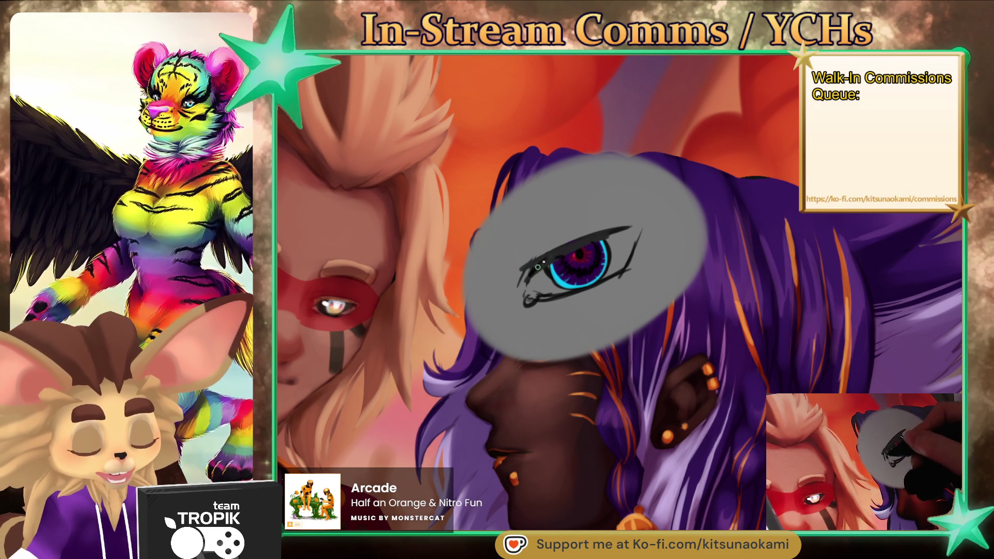
{"action": "mouse_move", "coordinate": [522, 274]}
{"action": "left_mouse_down"}
{"action": "mouse_move", "coordinate": [533, 298]}
{"action": "mouse_move", "coordinate": [561, 296]}
{"action": "mouse_move", "coordinate": [629, 271]}
{"action": "mouse_move", "coordinate": [633, 249]}
{"action": "left_mouse_up"}
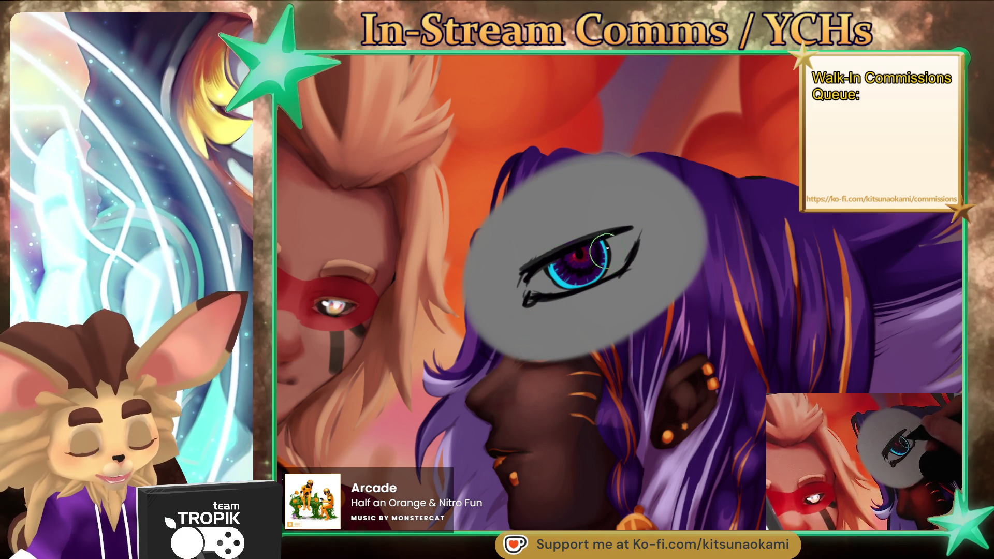
- Add a white highlight across the iris and brighten the eye white, then pan toward the blond face
{"action": "left_click", "coordinate": [577, 275], "text": "alt"}
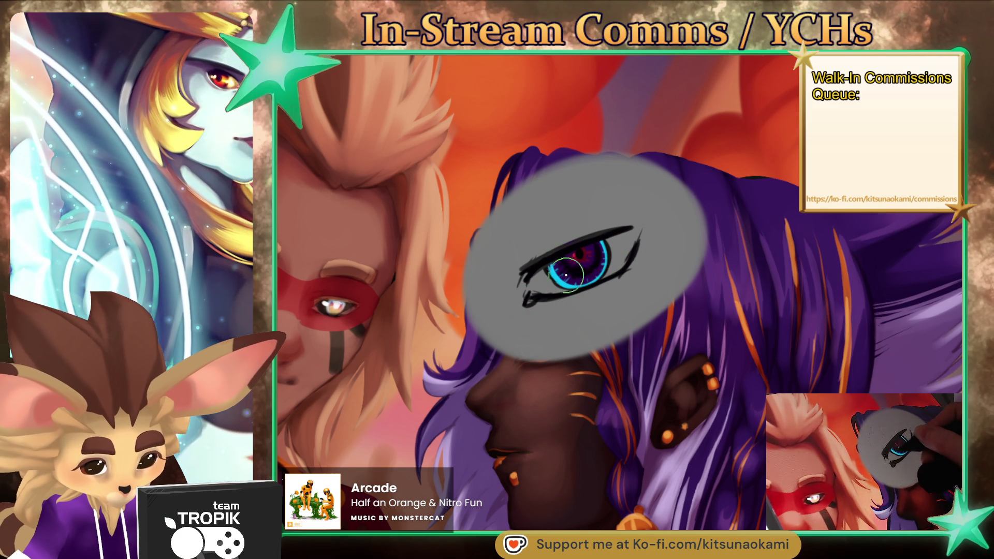
{"action": "left_click_drag", "start_coordinate": [543, 281], "coordinate": [558, 273]}
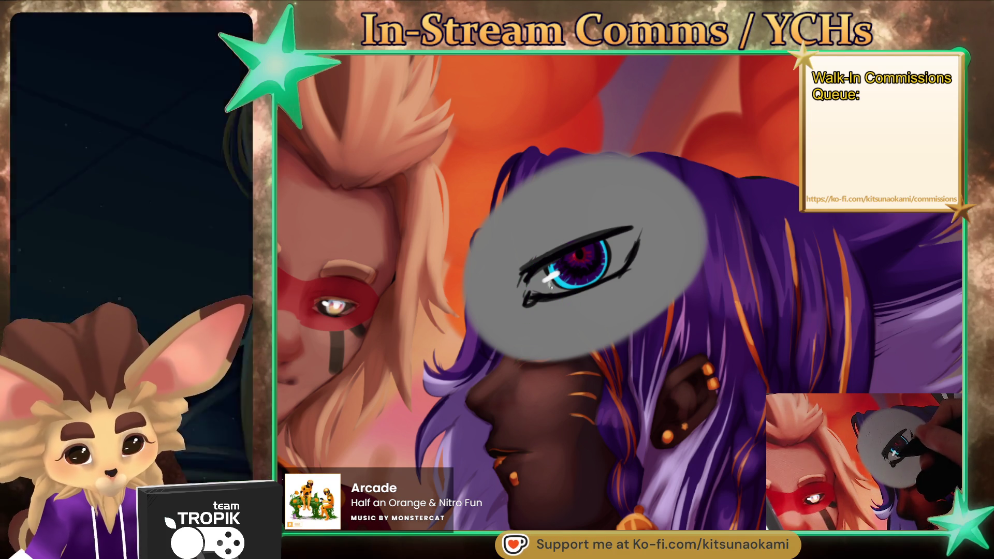
{"action": "left_click_drag", "start_coordinate": [546, 286], "coordinate": [543, 284]}
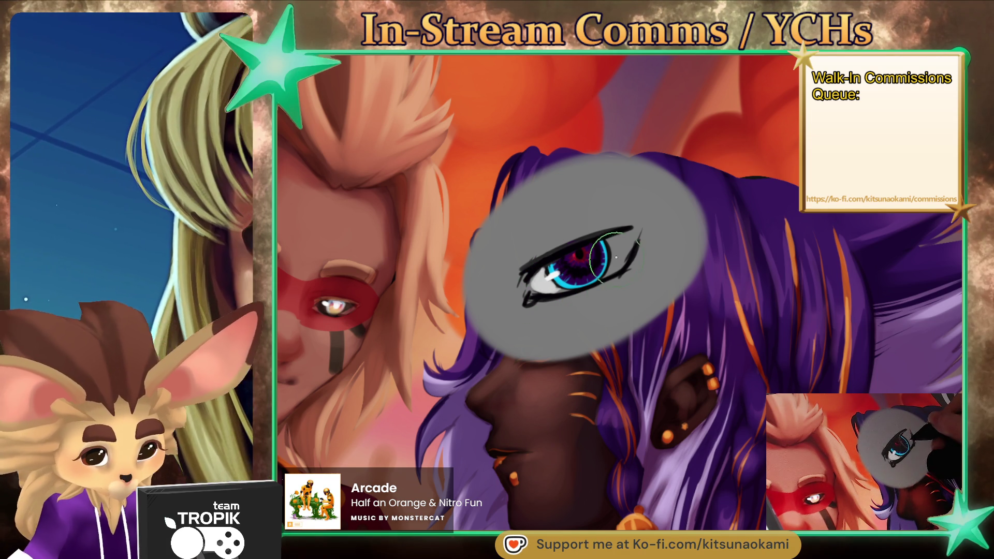
{"action": "left_click_drag", "start_coordinate": [626, 412], "coordinate": [684, 386]}
- Brush a sampled grey patch over the blond character's face and ink a large eye outline on it
{"action": "left_click", "coordinate": [648, 290], "text": "alt"}
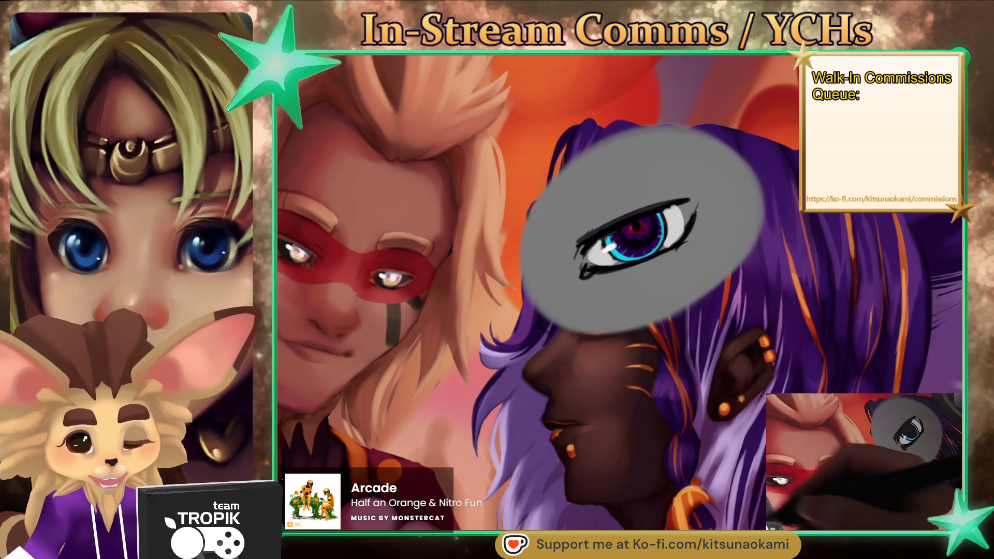
{"action": "mouse_move", "coordinate": [497, 321]}
{"action": "left_mouse_down"}
{"action": "mouse_move", "coordinate": [549, 394]}
{"action": "mouse_move", "coordinate": [465, 360]}
{"action": "mouse_move", "coordinate": [362, 393]}
{"action": "mouse_move", "coordinate": [414, 279]}
{"action": "left_mouse_up"}
{"action": "left_click_drag", "start_coordinate": [537, 398], "coordinate": [583, 417]}
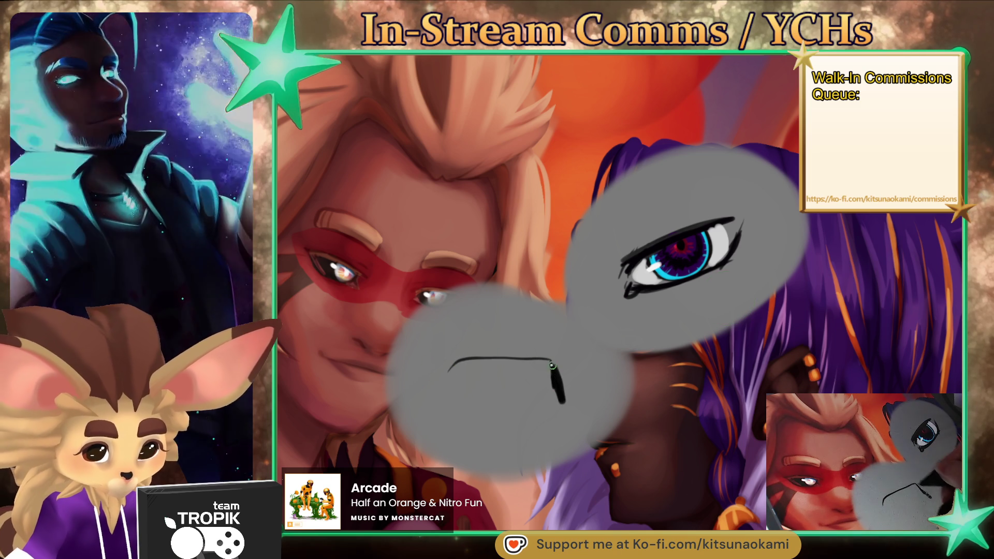
{"action": "left_click_drag", "start_coordinate": [553, 369], "coordinate": [448, 369]}
{"action": "mouse_move", "coordinate": [561, 401]}
{"action": "left_mouse_down"}
{"action": "mouse_move", "coordinate": [442, 411]}
{"action": "mouse_move", "coordinate": [452, 410]}
{"action": "left_mouse_up"}
{"action": "left_click_drag", "start_coordinate": [448, 367], "coordinate": [436, 388]}
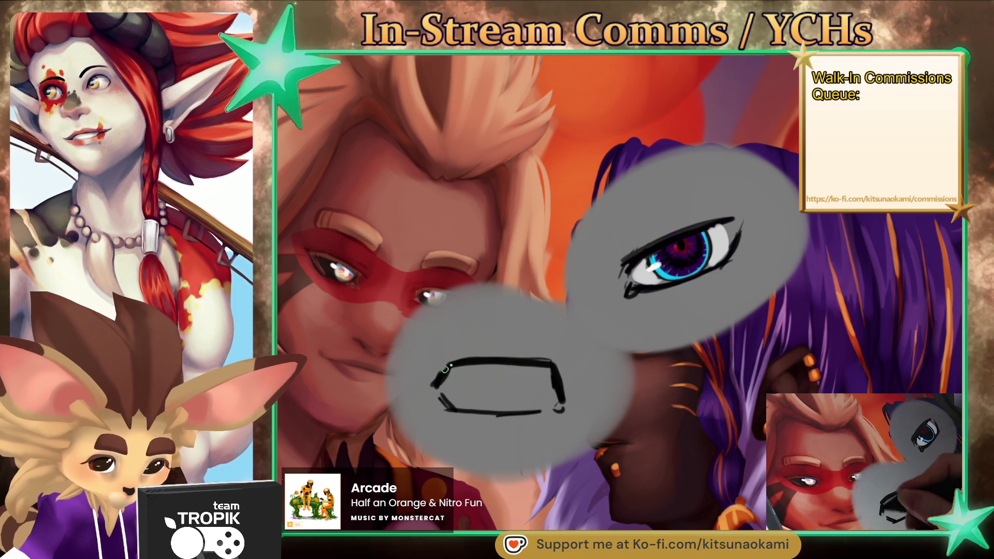
{"action": "mouse_move", "coordinate": [551, 372]}
{"action": "left_mouse_down"}
{"action": "mouse_move", "coordinate": [445, 369]}
{"action": "mouse_move", "coordinate": [483, 398]}
{"action": "left_mouse_up"}
{"action": "mouse_move", "coordinate": [532, 374]}
{"action": "left_mouse_down"}
{"action": "mouse_move", "coordinate": [538, 390]}
{"action": "mouse_move", "coordinate": [484, 411]}
{"action": "left_mouse_up"}
- Draw the iris circle inside the second eye and fill both ends of the outline black
{"action": "mouse_move", "coordinate": [524, 363]}
{"action": "left_mouse_down"}
{"action": "mouse_move", "coordinate": [541, 386]}
{"action": "mouse_move", "coordinate": [538, 370]}
{"action": "left_mouse_up"}
{"action": "left_click_drag", "start_coordinate": [536, 385], "coordinate": [541, 406]}
{"action": "left_click_drag", "start_coordinate": [485, 366], "coordinate": [479, 409]}
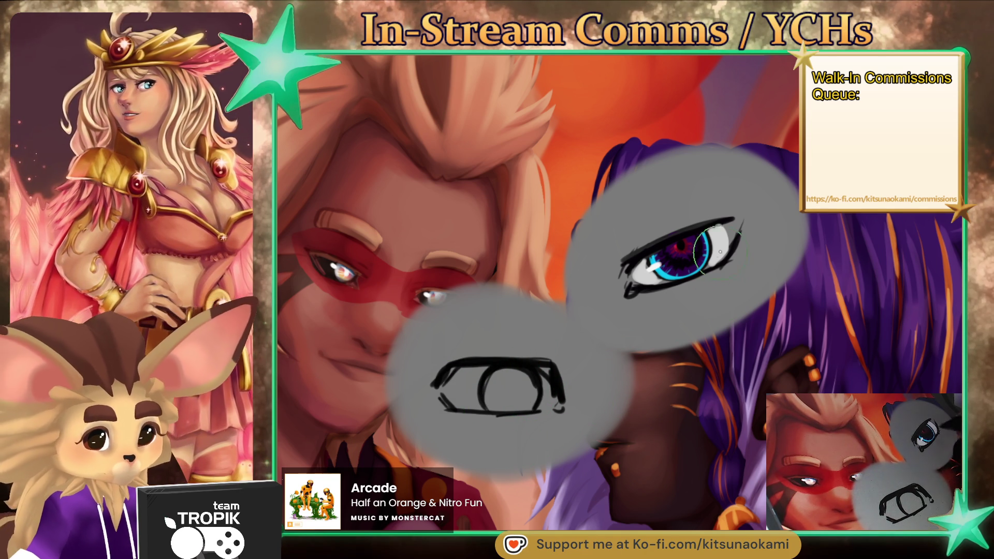
{"action": "left_click_drag", "start_coordinate": [446, 384], "coordinate": [481, 407]}
{"action": "left_click_drag", "start_coordinate": [468, 367], "coordinate": [484, 411]}
{"action": "left_click_drag", "start_coordinate": [544, 365], "coordinate": [545, 404]}
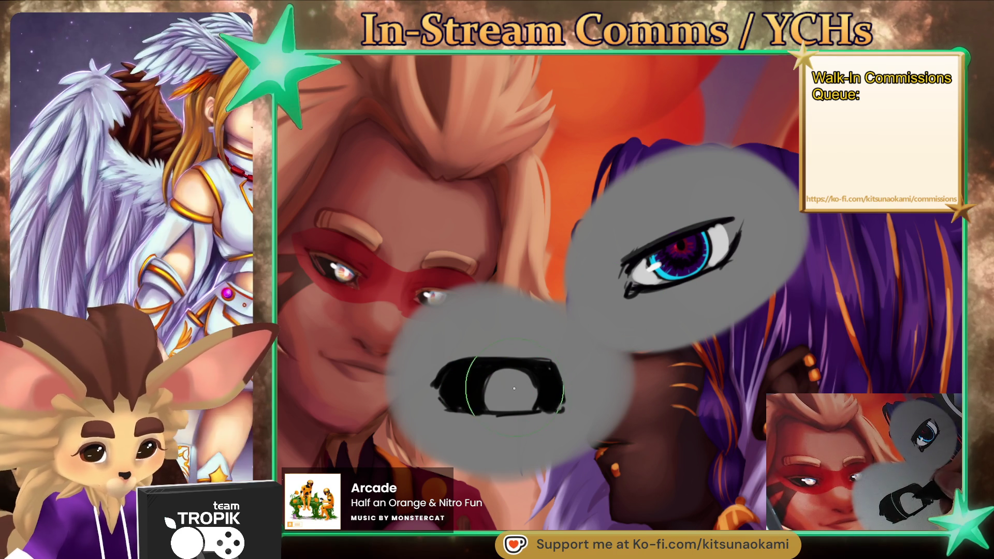
- Repaint the lower iris in blue, pink and red with sampled peach and purple, adding bright highlights
{"action": "left_click_drag", "start_coordinate": [489, 383], "coordinate": [528, 395]}
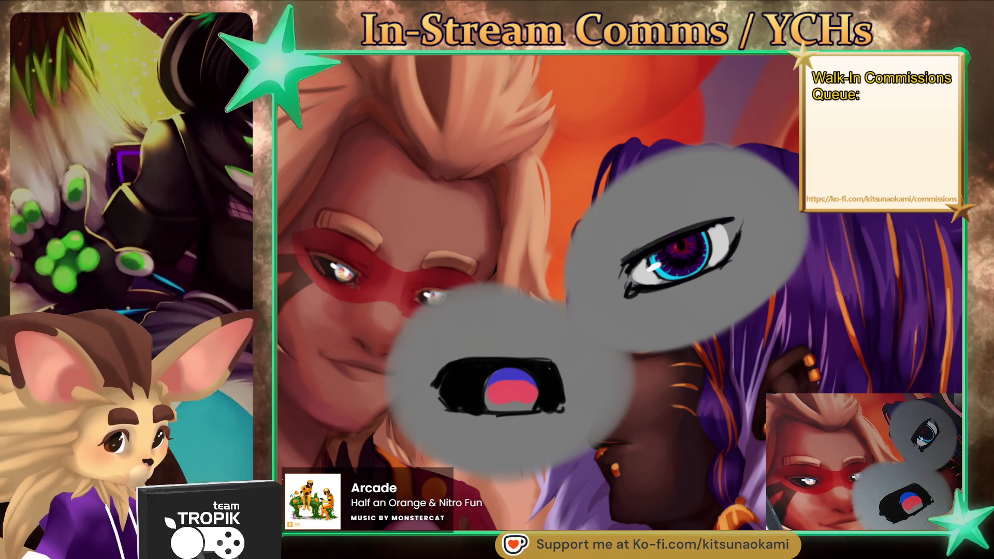
{"action": "left_click_drag", "start_coordinate": [486, 403], "coordinate": [522, 403]}
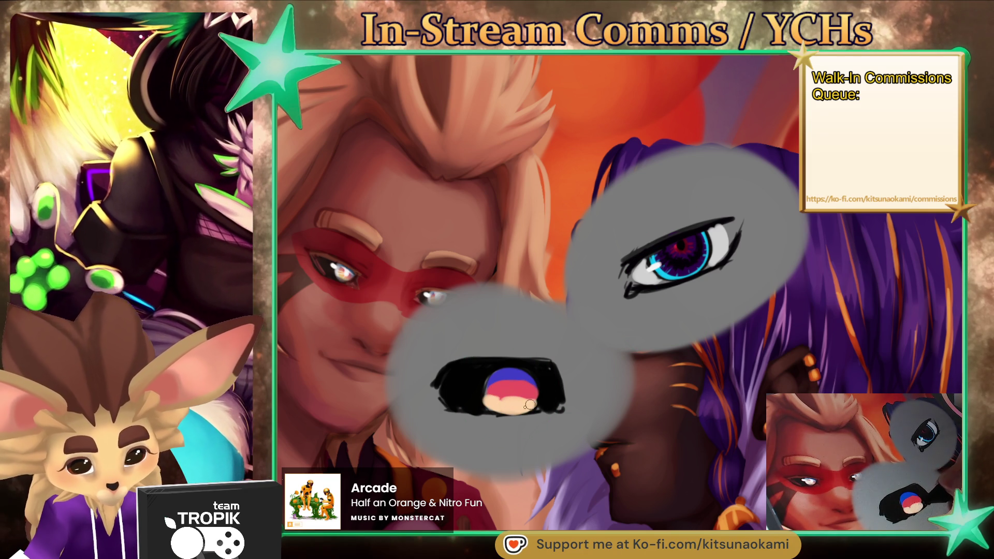
{"action": "key", "text": "bracketright"}
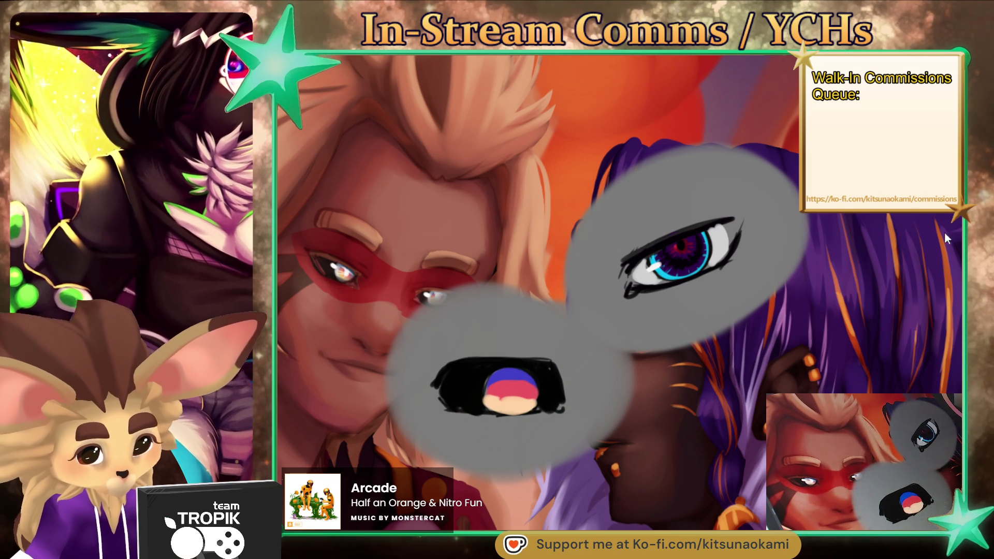
{"action": "mouse_move", "coordinate": [515, 389]}
{"action": "left_mouse_down"}
{"action": "mouse_move", "coordinate": [497, 383]}
{"action": "mouse_move", "coordinate": [489, 393]}
{"action": "mouse_move", "coordinate": [517, 378]}
{"action": "mouse_move", "coordinate": [534, 405]}
{"action": "mouse_move", "coordinate": [491, 388]}
{"action": "left_mouse_up"}
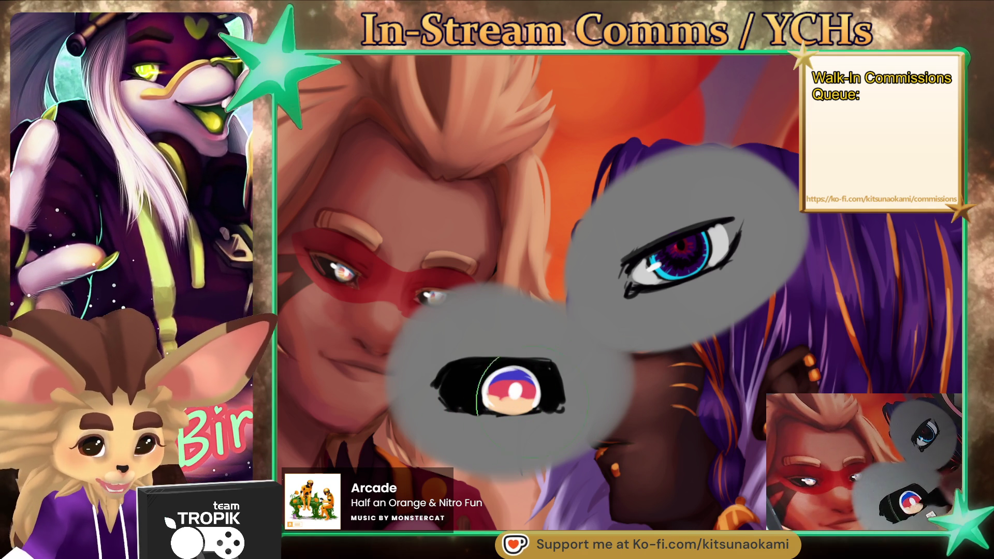
{"action": "left_click_drag", "start_coordinate": [522, 404], "coordinate": [499, 399]}
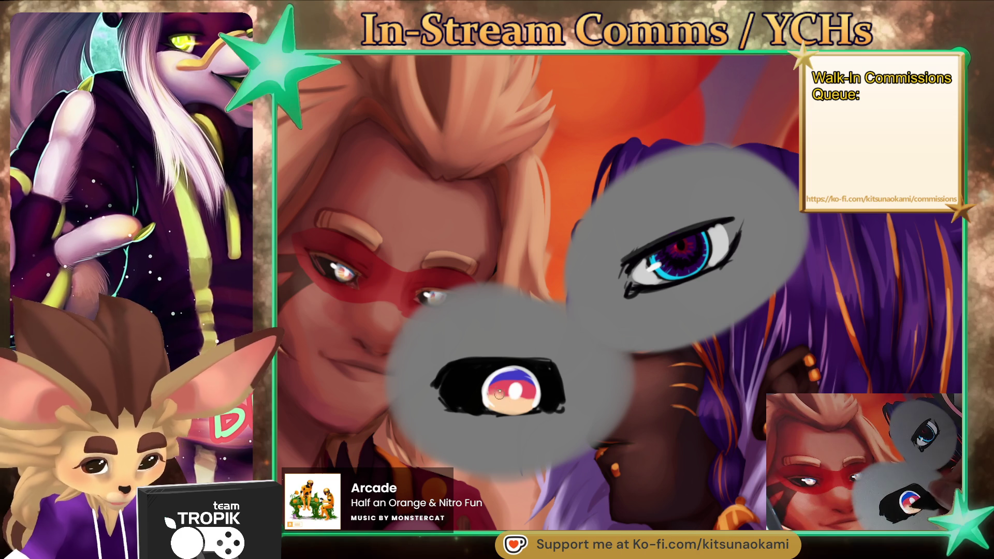
{"action": "left_click", "coordinate": [526, 400], "text": "alt"}
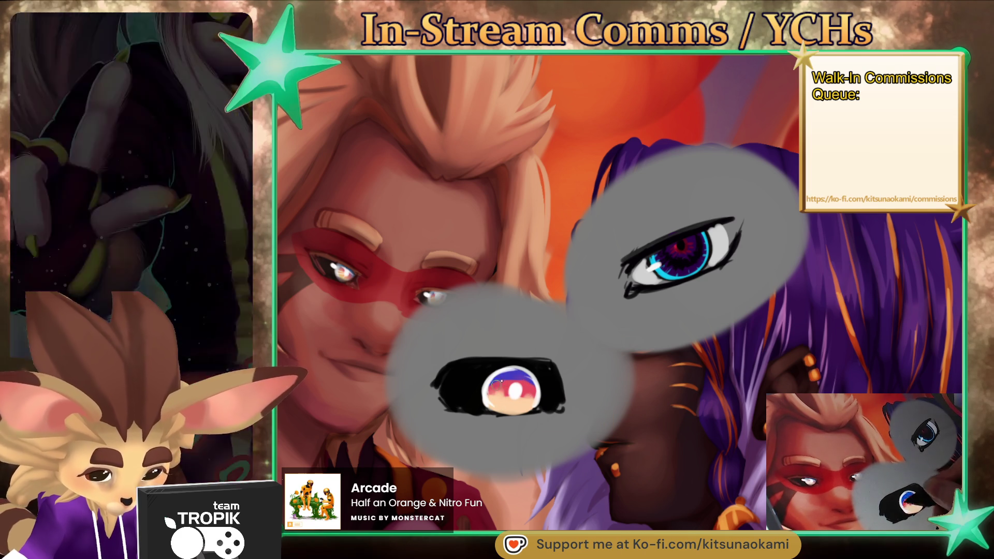
{"action": "left_click", "coordinate": [498, 382], "text": "alt"}
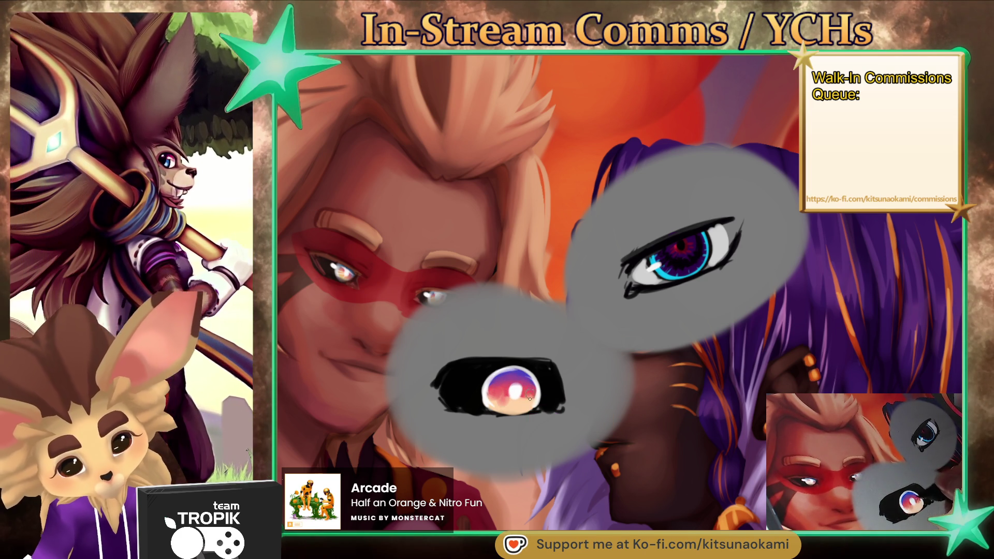
{"action": "left_click", "coordinate": [524, 398], "text": "alt"}
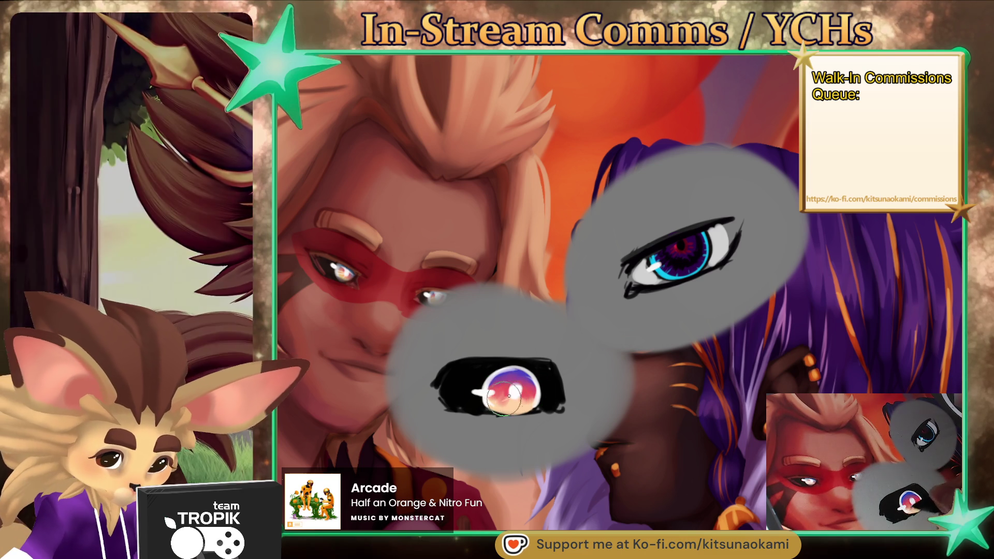
{"action": "left_click_drag", "start_coordinate": [526, 397], "coordinate": [513, 393]}
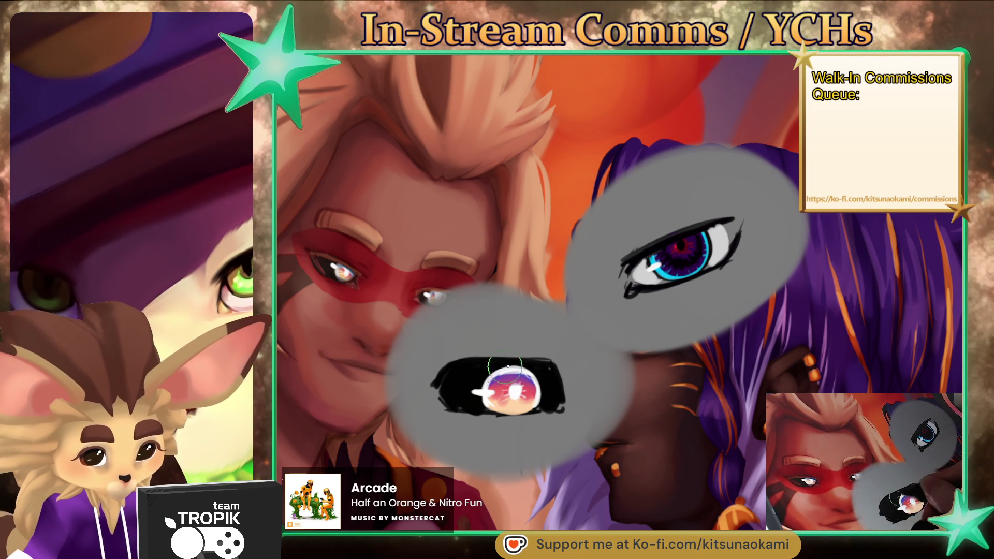
- Stroke a pale yellow highlight along the upper lid, then survey the rest of the painting
{"action": "mouse_move", "coordinate": [485, 365]}
{"action": "left_mouse_down"}
{"action": "mouse_move", "coordinate": [435, 371]}
{"action": "mouse_move", "coordinate": [553, 367]}
{"action": "mouse_move", "coordinate": [472, 361]}
{"action": "mouse_move", "coordinate": [446, 371]}
{"action": "left_mouse_up"}
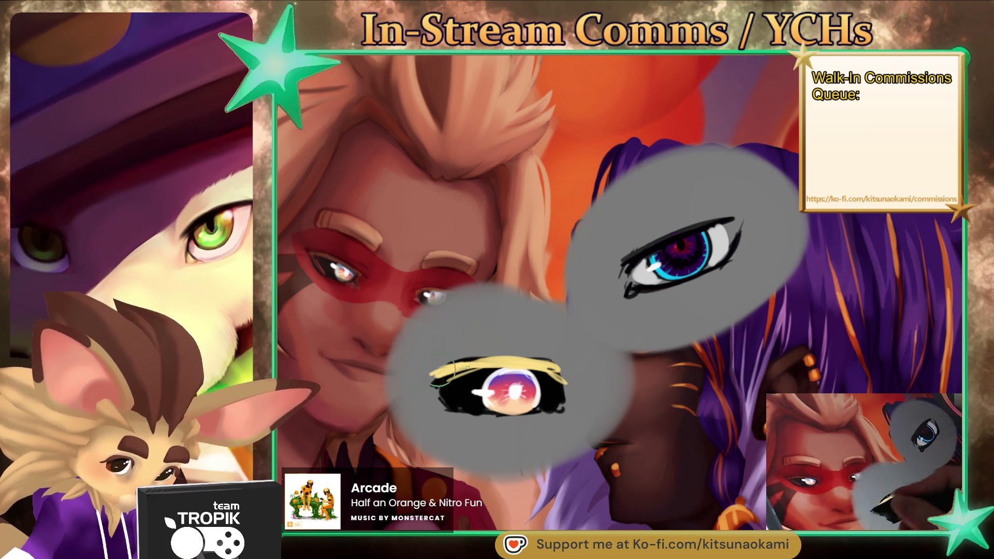
{"action": "scroll", "coordinate": [741, 410], "scroll_direction": "down", "scroll_amount": 3}
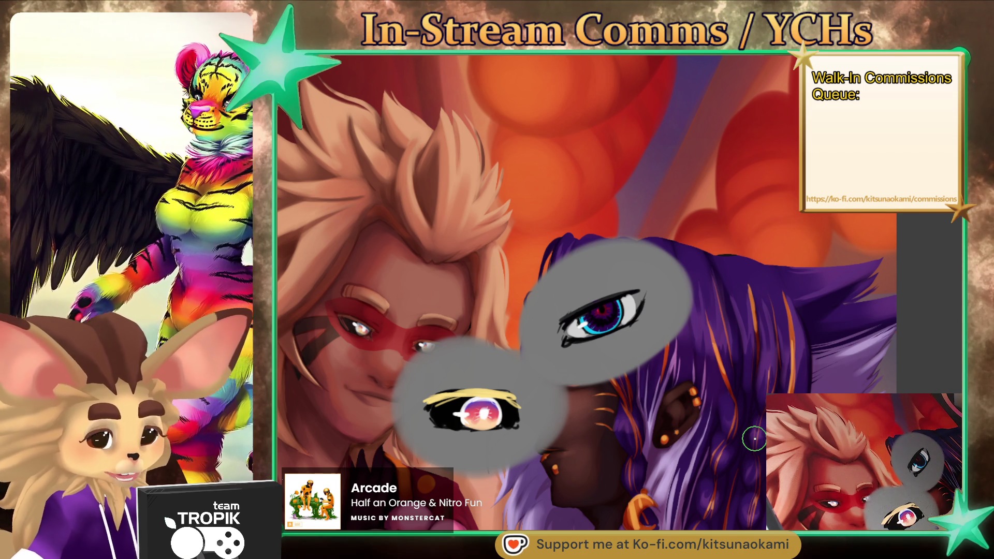
{"action": "mouse_move", "coordinate": [476, 385]}
{"action": "left_mouse_down"}
{"action": "mouse_move", "coordinate": [529, 379]}
{"action": "mouse_move", "coordinate": [511, 406]}
{"action": "mouse_move", "coordinate": [572, 338]}
{"action": "left_mouse_up"}
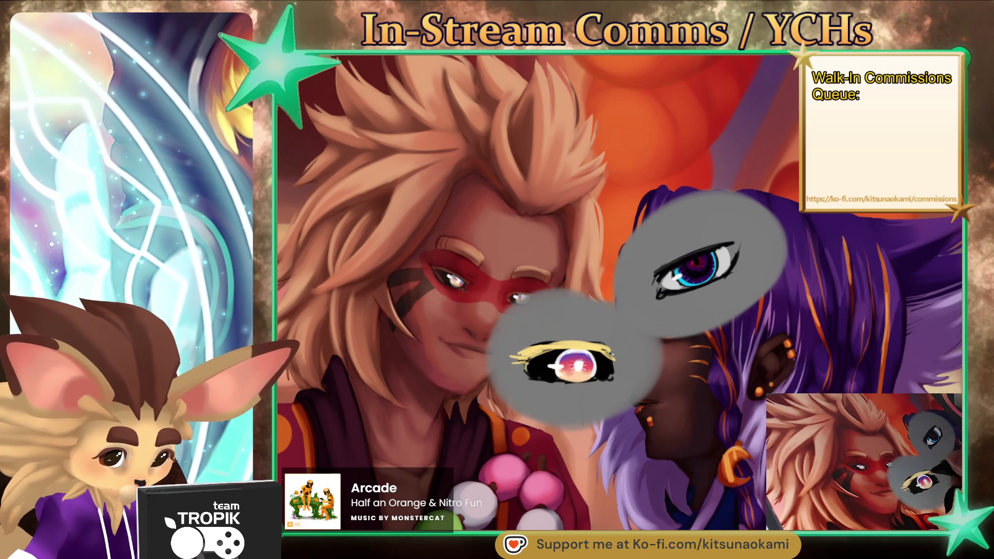
{"action": "left_click_drag", "start_coordinate": [752, 412], "coordinate": [649, 426]}
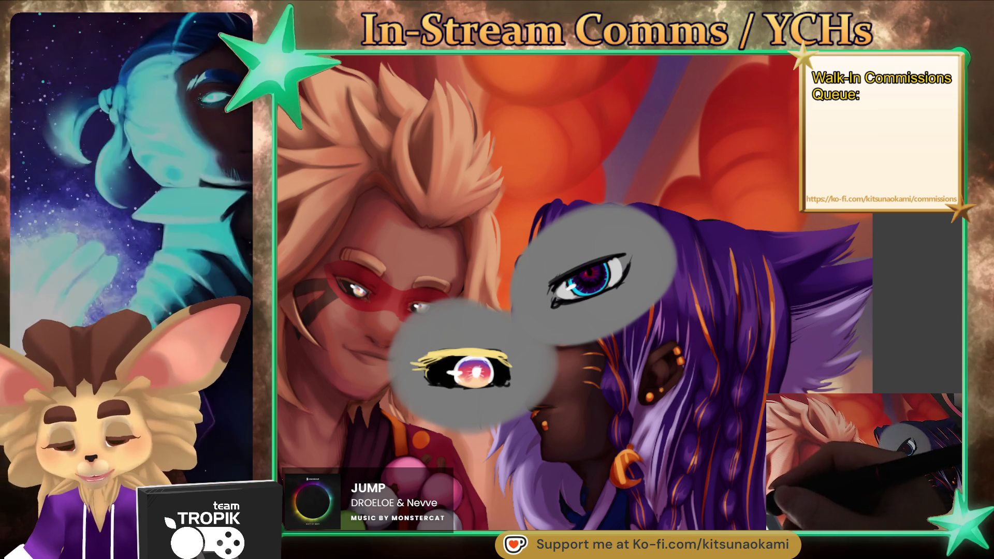
{"action": "scroll", "coordinate": [609, 286], "scroll_direction": "up", "scroll_amount": 4}
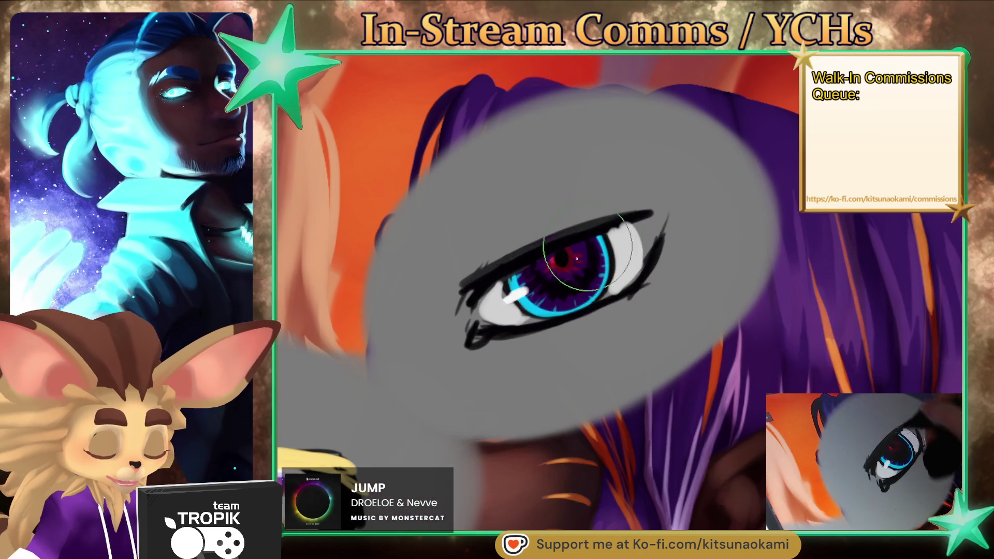
{"action": "key", "text": "bracketleft"}
{"action": "key", "text": "bracketleft"}
{"action": "key", "text": "bracketleft"}
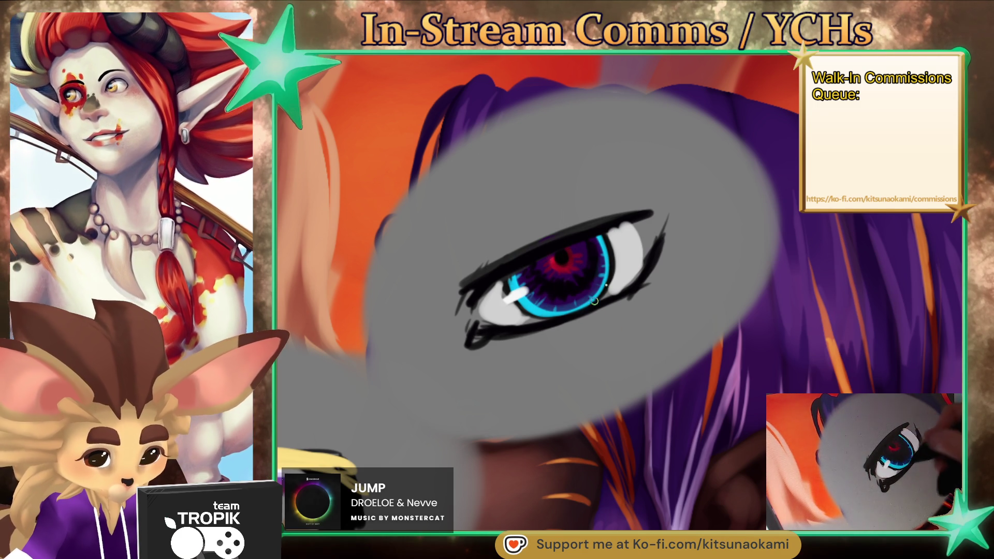
{"action": "scroll", "coordinate": [565, 307], "scroll_direction": "down", "scroll_amount": 5}
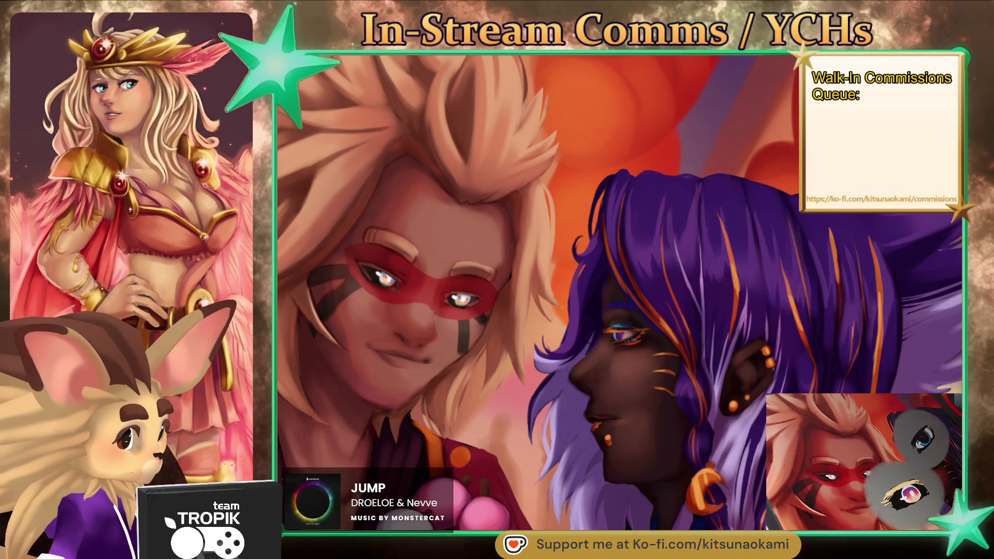
{"action": "scroll", "coordinate": [689, 440], "scroll_direction": "up", "scroll_amount": 2}
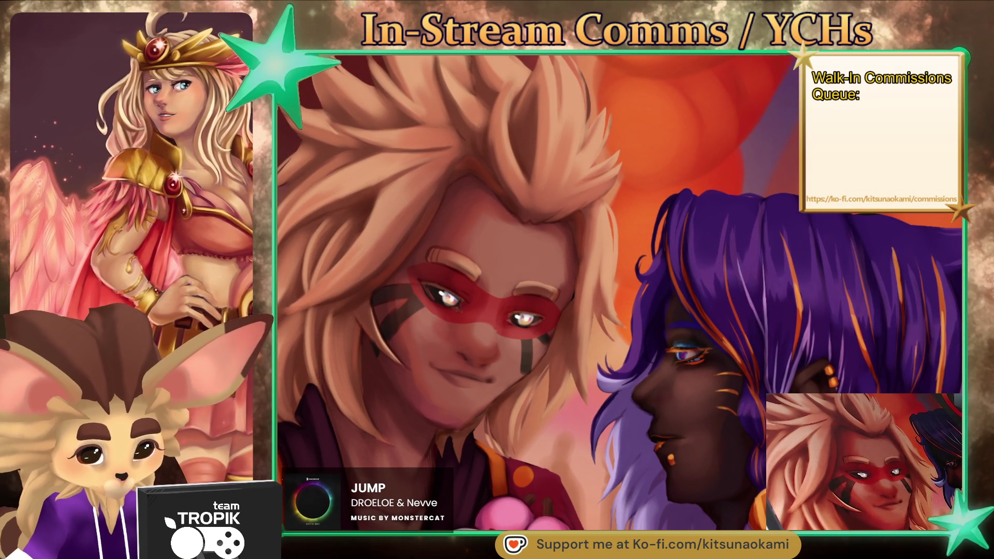
{"action": "scroll", "coordinate": [728, 435], "scroll_direction": "down", "scroll_amount": 3}
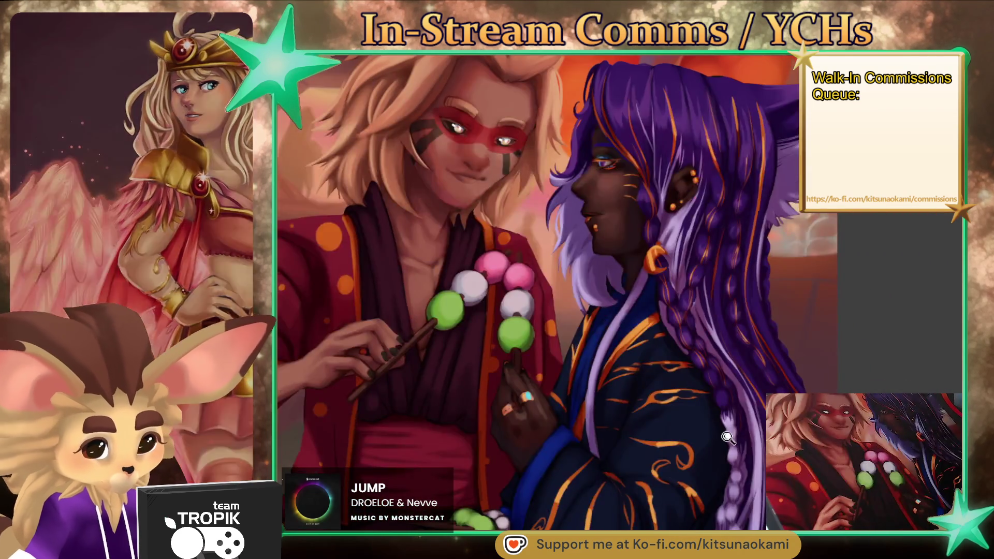
{"action": "scroll", "coordinate": [728, 435], "scroll_direction": "up", "scroll_amount": 3}
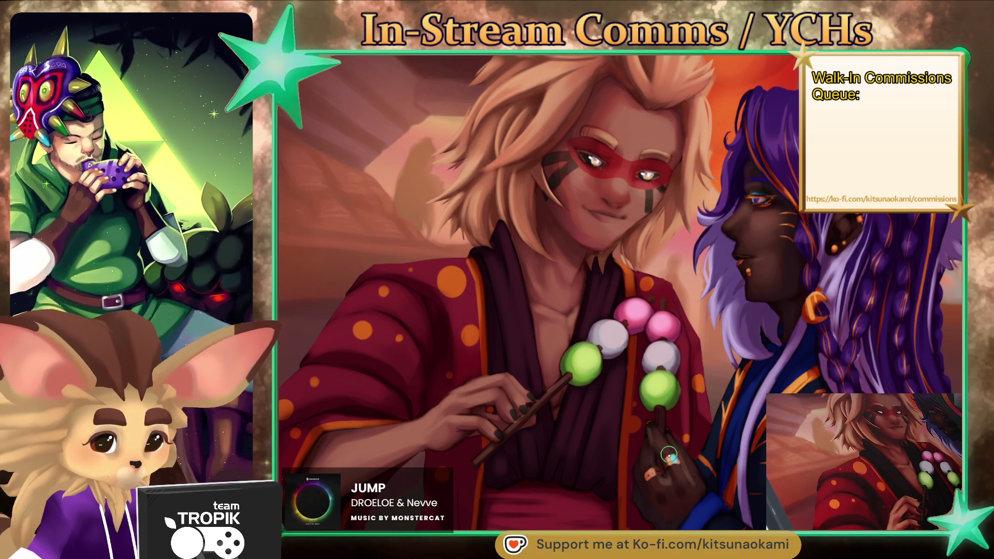
{"action": "scroll", "coordinate": [629, 414], "scroll_direction": "down", "scroll_amount": 3}
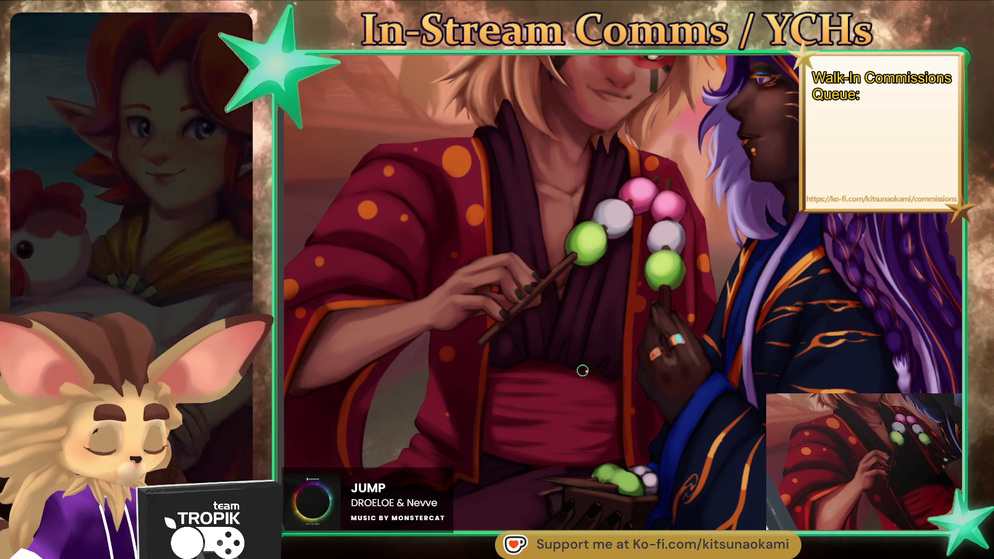
{"action": "mouse_move", "coordinate": [645, 392]}
{"action": "left_mouse_down"}
{"action": "mouse_move", "coordinate": [790, 427]}
{"action": "mouse_move", "coordinate": [739, 449]}
{"action": "left_mouse_up"}
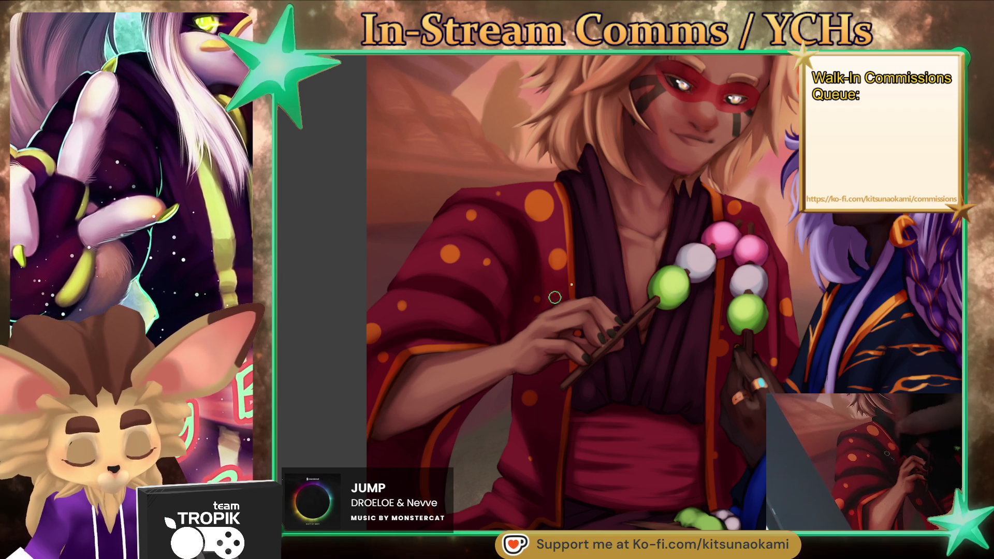
{"action": "mouse_move", "coordinate": [678, 244]}
{"action": "left_mouse_down"}
{"action": "mouse_move", "coordinate": [591, 218]}
{"action": "mouse_move", "coordinate": [560, 280]}
{"action": "mouse_move", "coordinate": [538, 263]}
{"action": "left_mouse_up"}
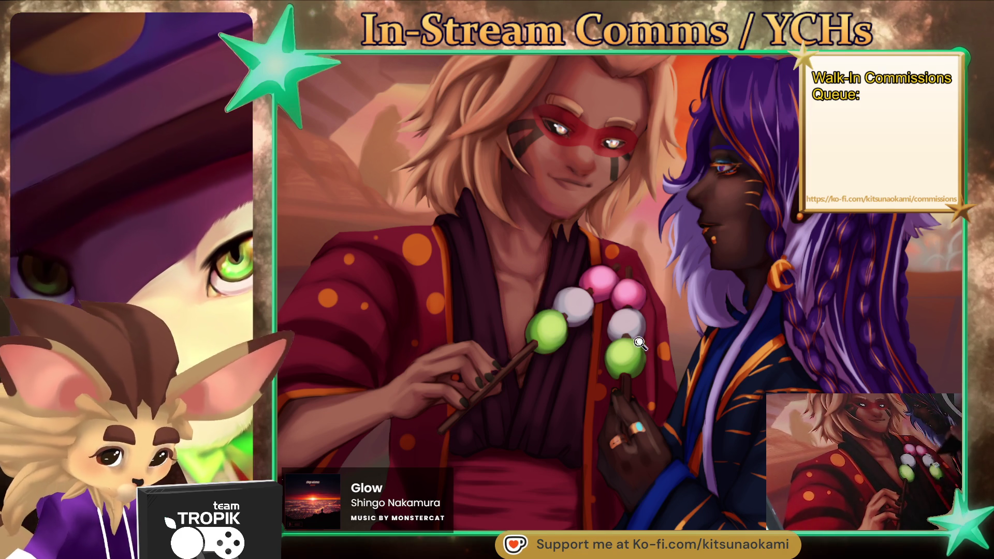
{"action": "scroll", "coordinate": [642, 331], "scroll_direction": "down", "scroll_amount": 5}
{"action": "scroll", "coordinate": [631, 372], "scroll_direction": "up", "scroll_amount": 4}
{"action": "scroll", "coordinate": [553, 258], "scroll_direction": "up", "scroll_amount": 5}
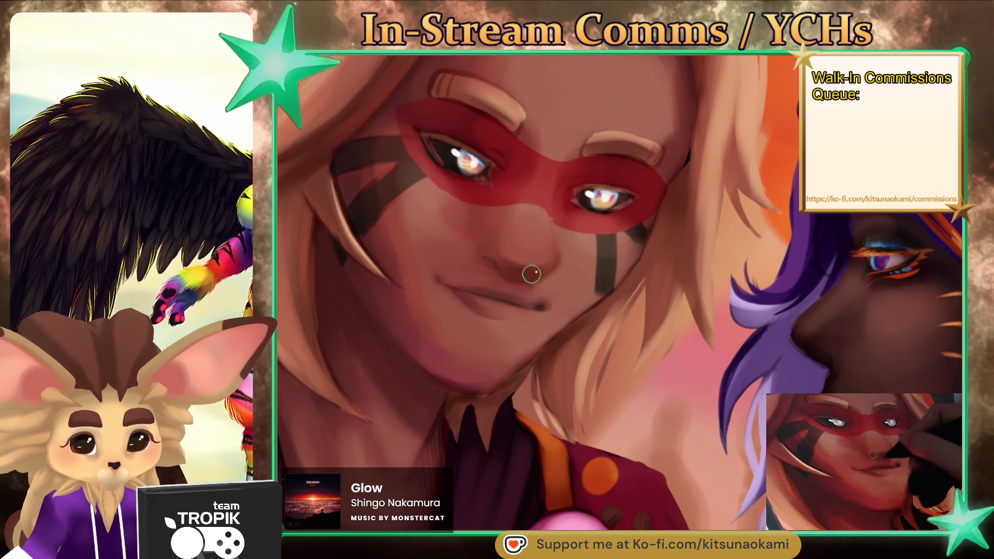
- Zoom in and paint four thin lighter strands into the blond hair, mostly on its right side
{"action": "scroll", "coordinate": [663, 350], "scroll_direction": "down", "scroll_amount": 10}
{"action": "scroll", "coordinate": [612, 318], "scroll_direction": "up", "scroll_amount": 5}
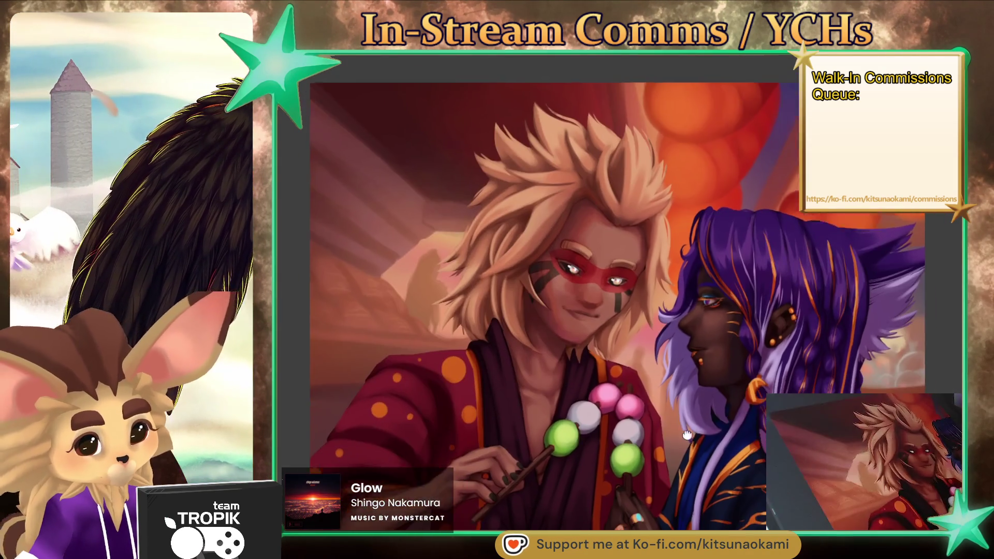
{"action": "scroll", "coordinate": [612, 318], "scroll_direction": "up", "scroll_amount": 3}
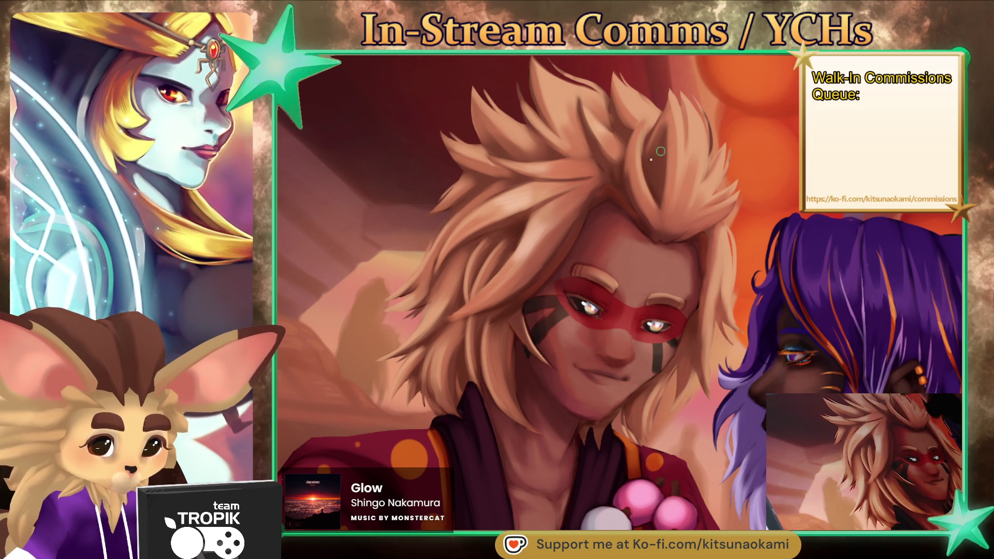
{"action": "left_click_drag", "start_coordinate": [640, 136], "coordinate": [641, 186]}
{"action": "left_click_drag", "start_coordinate": [688, 139], "coordinate": [682, 181]}
{"action": "left_click_drag", "start_coordinate": [696, 122], "coordinate": [690, 184]}
{"action": "left_click_drag", "start_coordinate": [703, 140], "coordinate": [702, 194]}
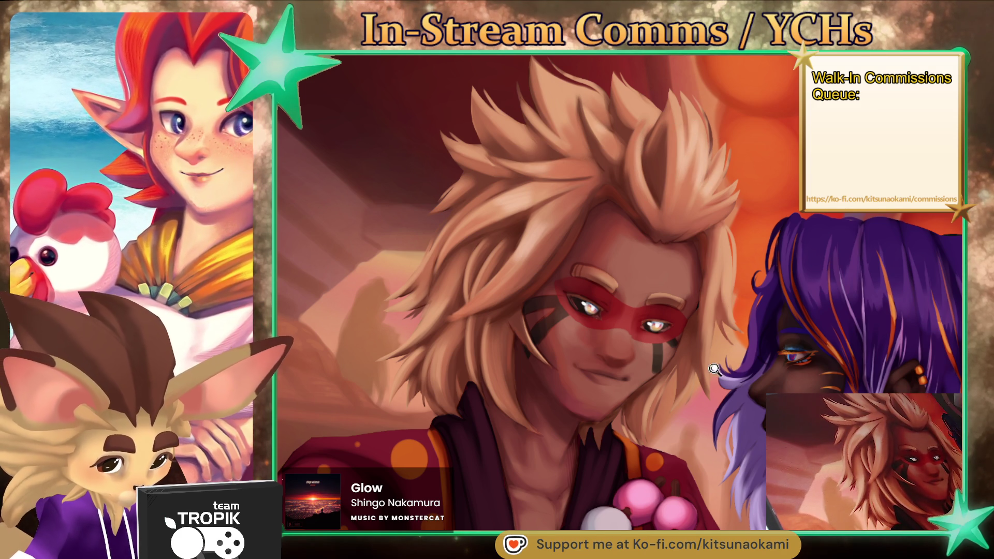
{"action": "scroll", "coordinate": [718, 357], "scroll_direction": "down", "scroll_amount": 5}
{"action": "scroll", "coordinate": [718, 357], "scroll_direction": "up", "scroll_amount": 6}
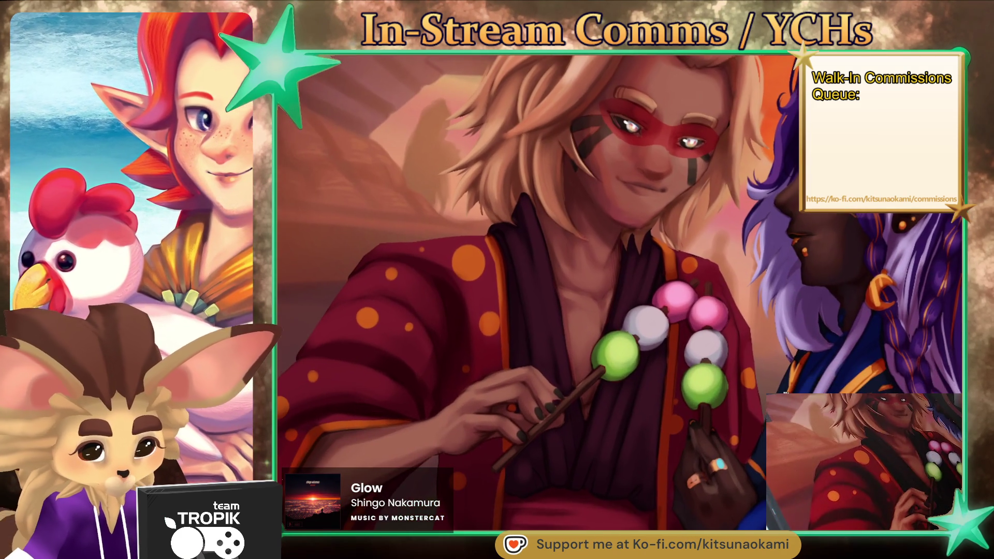
{"action": "scroll", "coordinate": [647, 417], "scroll_direction": "up", "scroll_amount": 3}
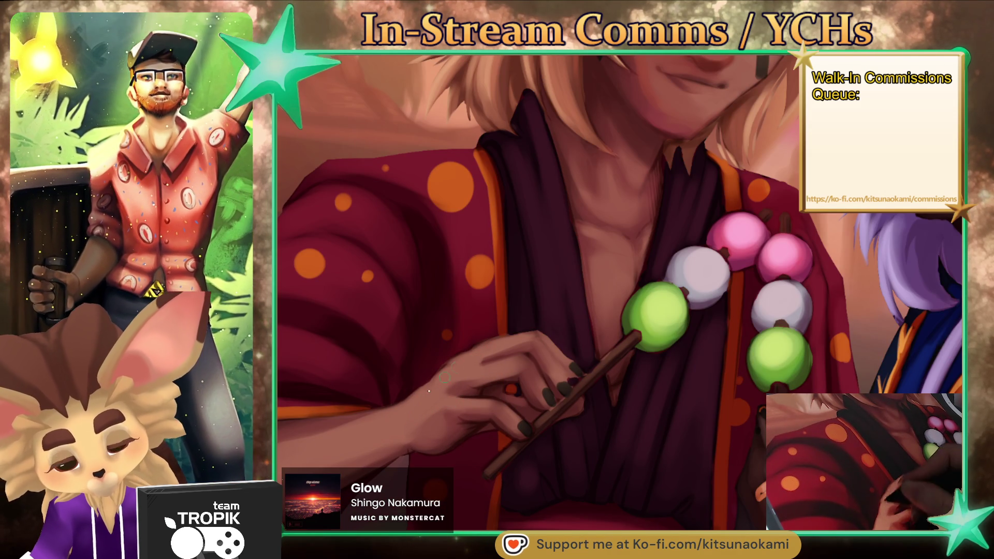
{"action": "scroll", "coordinate": [413, 398], "scroll_direction": "down", "scroll_amount": 5}
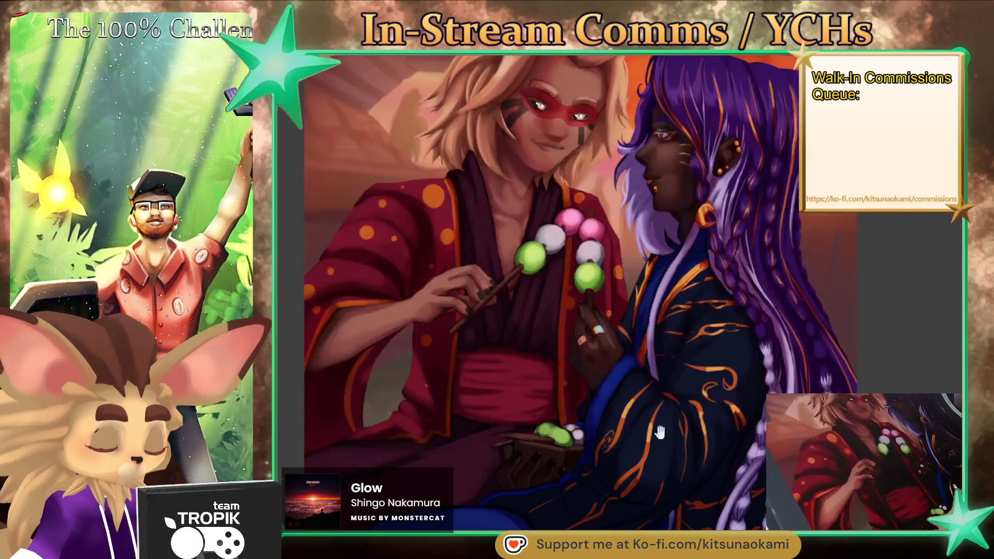
{"action": "mouse_move", "coordinate": [660, 432]}
{"action": "left_mouse_down"}
{"action": "mouse_move", "coordinate": [650, 353]}
{"action": "mouse_move", "coordinate": [672, 386]}
{"action": "mouse_move", "coordinate": [691, 380]}
{"action": "left_mouse_up"}
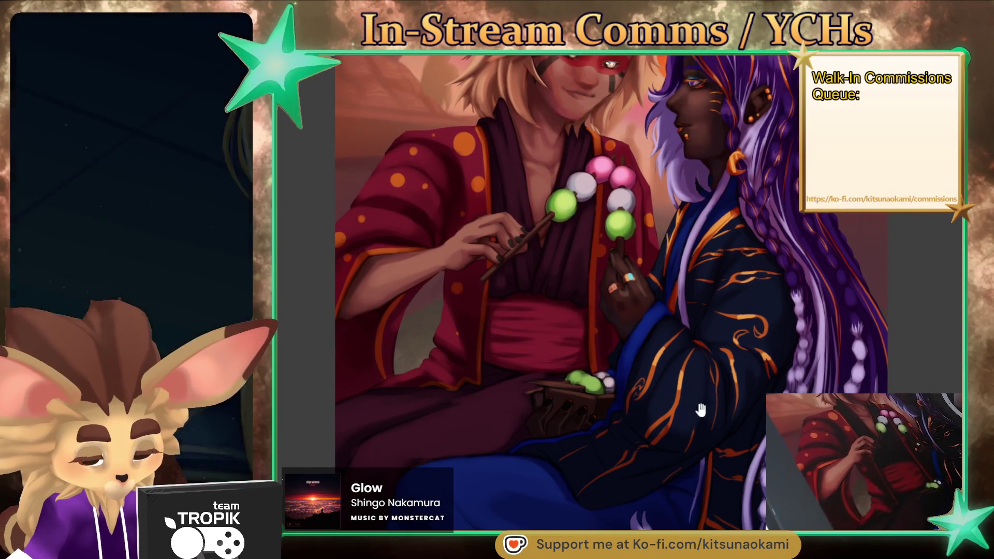
{"action": "scroll", "coordinate": [751, 424], "scroll_direction": "up", "scroll_amount": 4}
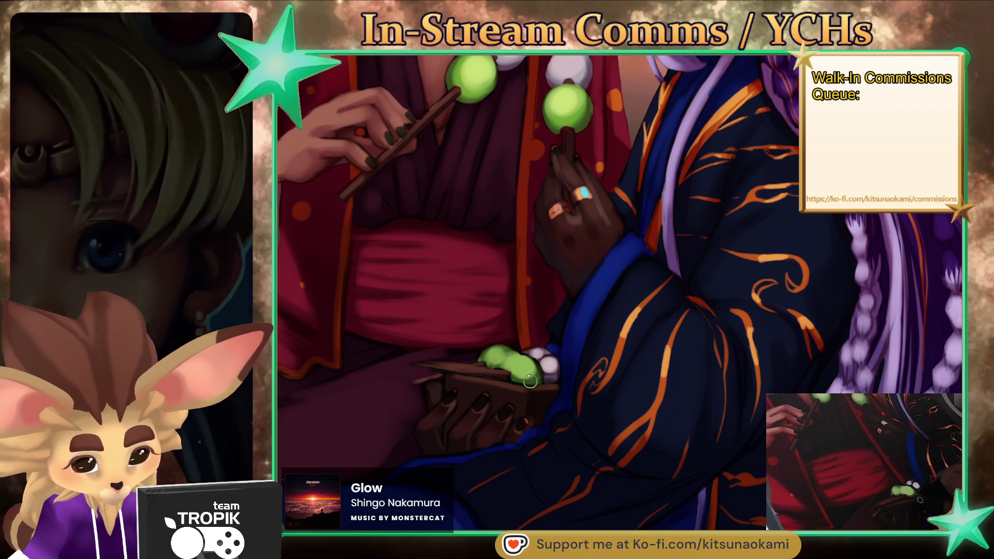
{"action": "scroll", "coordinate": [610, 402], "scroll_direction": "down", "scroll_amount": 5}
{"action": "scroll", "coordinate": [518, 448], "scroll_direction": "up", "scroll_amount": 5}
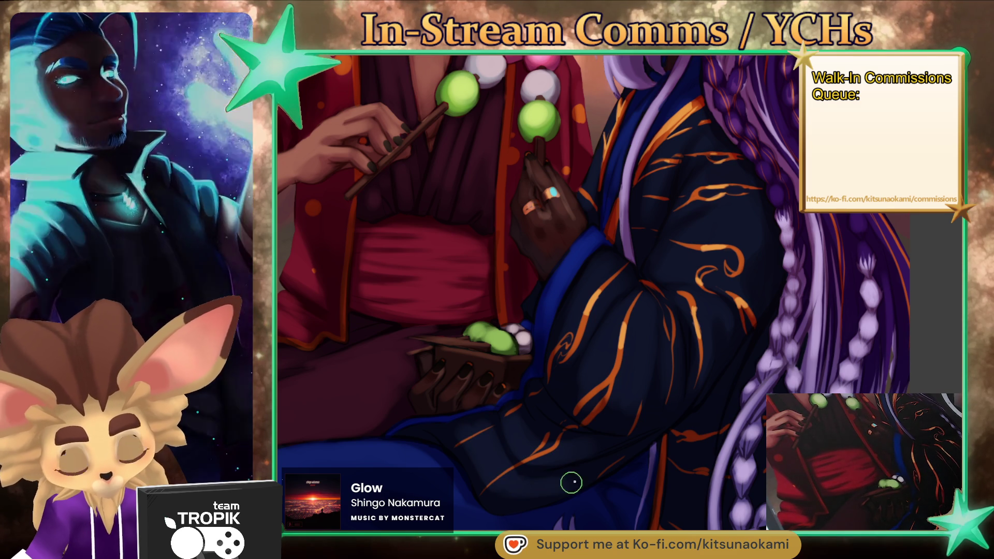
{"action": "scroll", "coordinate": [521, 426], "scroll_direction": "down", "scroll_amount": 5}
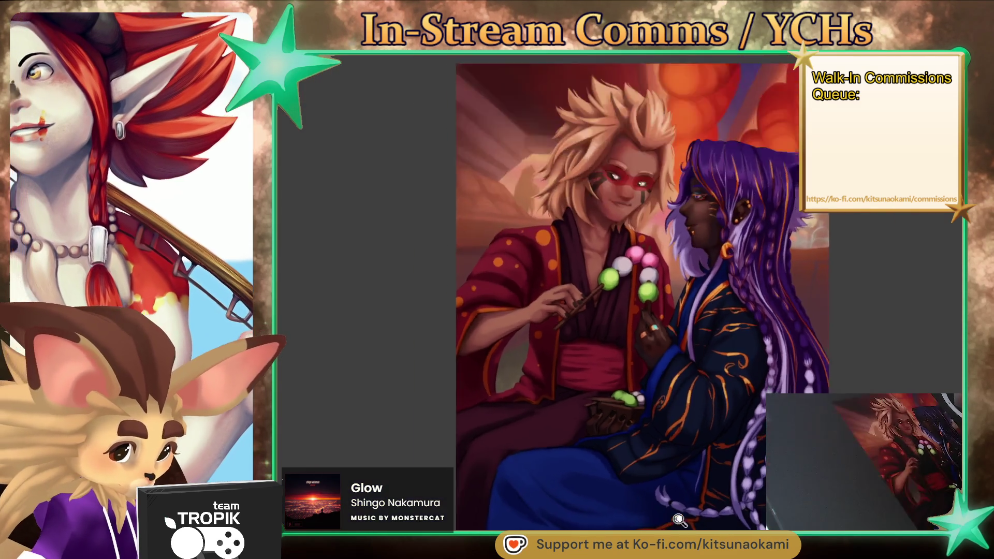
{"action": "scroll", "coordinate": [658, 394], "scroll_direction": "up", "scroll_amount": 5}
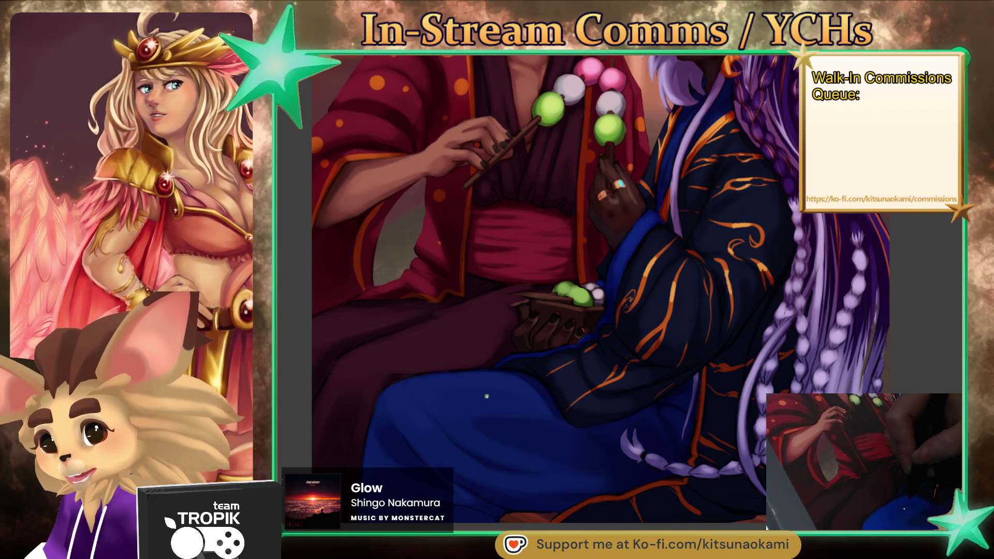
{"action": "key", "text": "bracketright"}
{"action": "key", "text": "bracketright"}
{"action": "key", "text": "bracketright"}
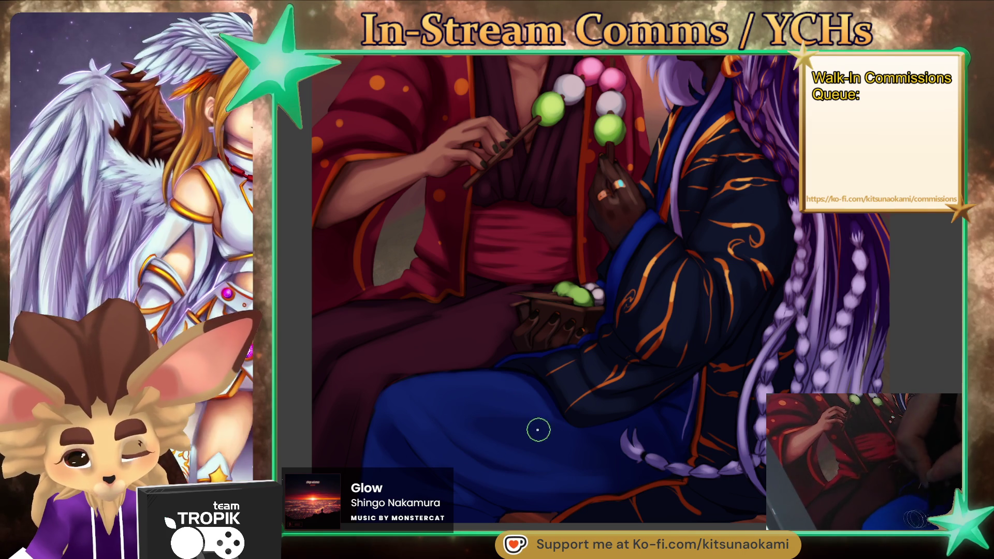
{"action": "key", "text": "bracketleft"}
{"action": "key", "text": "bracketleft"}
{"action": "key", "text": "bracketleft"}
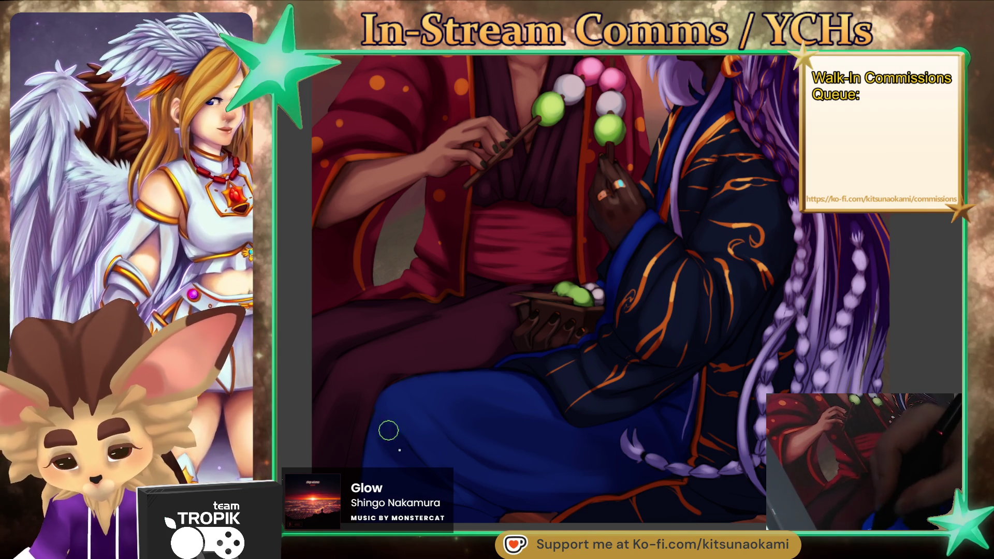
{"action": "key", "text": "bracketright"}
{"action": "key", "text": "bracketright"}
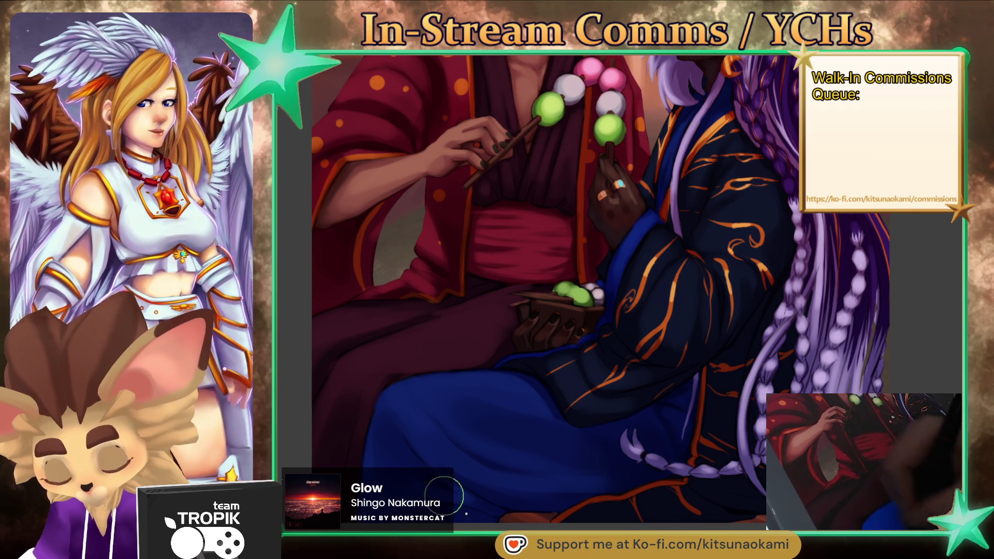
{"action": "key", "text": "bracketleft"}
{"action": "key", "text": "bracketleft"}
{"action": "key", "text": "bracketleft"}
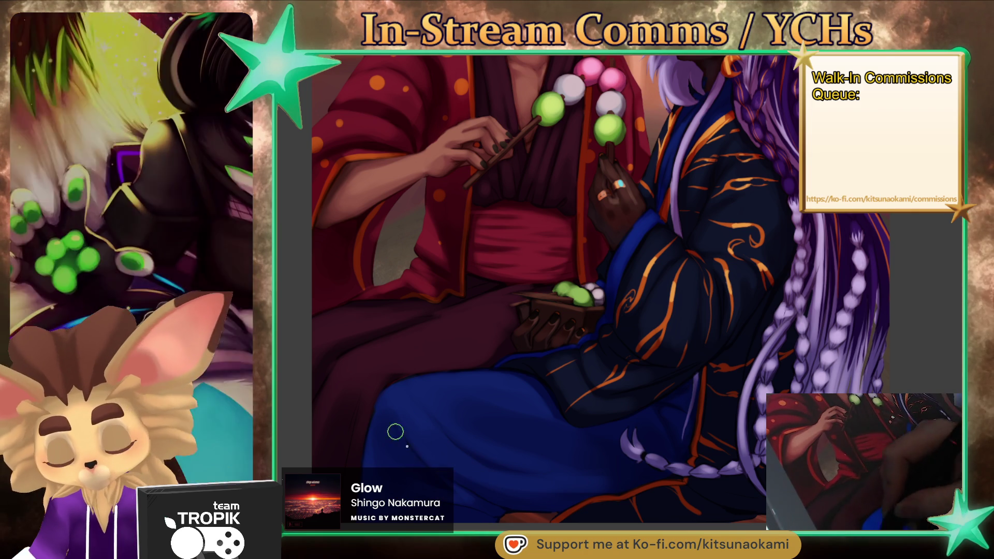
{"action": "key", "text": "bracketright"}
{"action": "key", "text": "bracketright"}
{"action": "key", "text": "bracketright"}
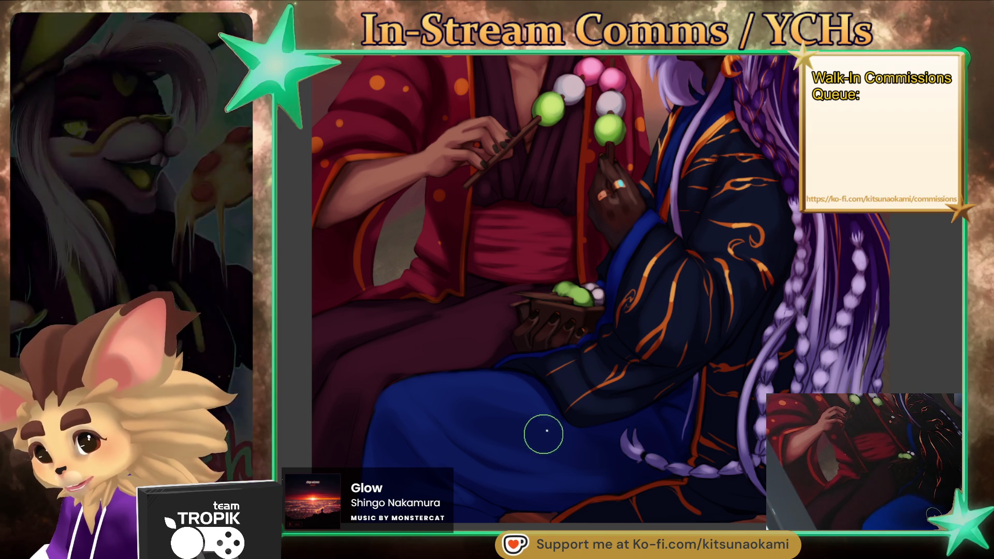
{"action": "mouse_move", "coordinate": [606, 507]}
{"action": "left_mouse_down"}
{"action": "mouse_move", "coordinate": [633, 375]}
{"action": "mouse_move", "coordinate": [627, 408]}
{"action": "left_mouse_up"}
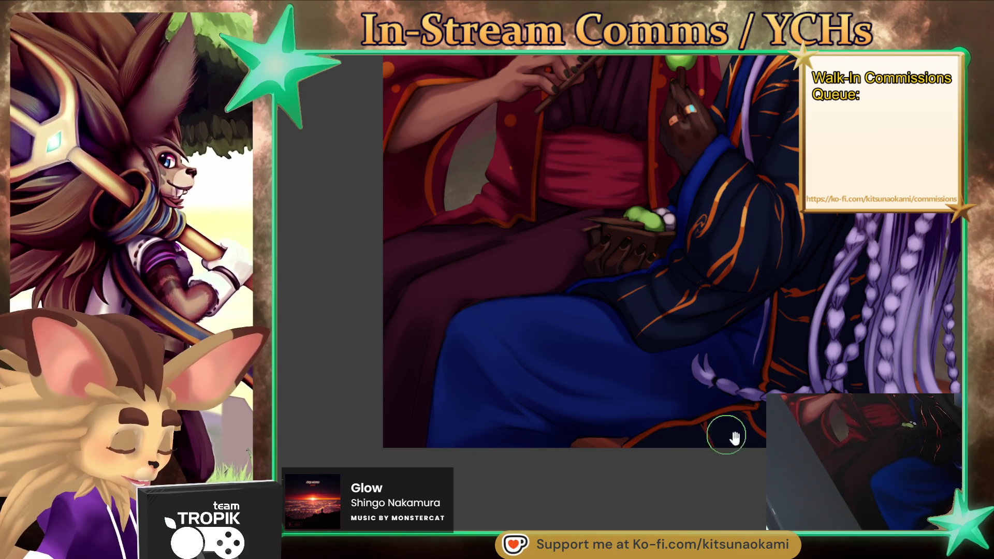
{"action": "left_click_drag", "start_coordinate": [714, 428], "coordinate": [645, 503]}
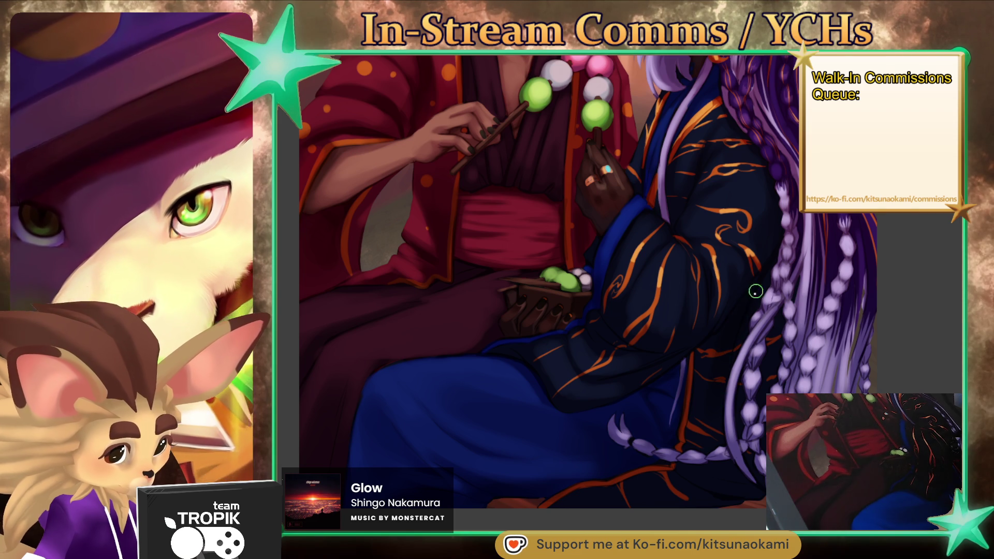
{"action": "scroll", "coordinate": [695, 402], "scroll_direction": "down", "scroll_amount": 3}
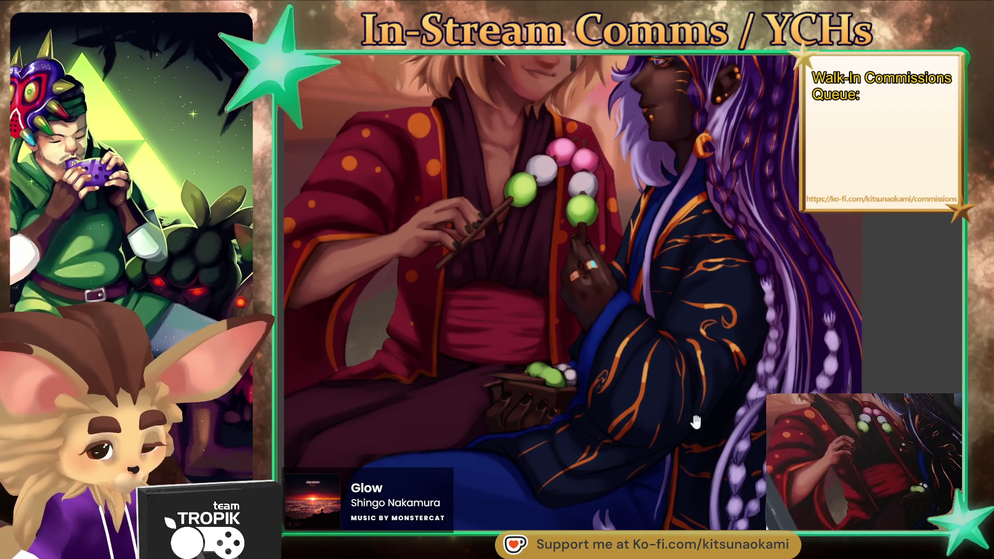
{"action": "scroll", "coordinate": [809, 328], "scroll_direction": "up", "scroll_amount": 3}
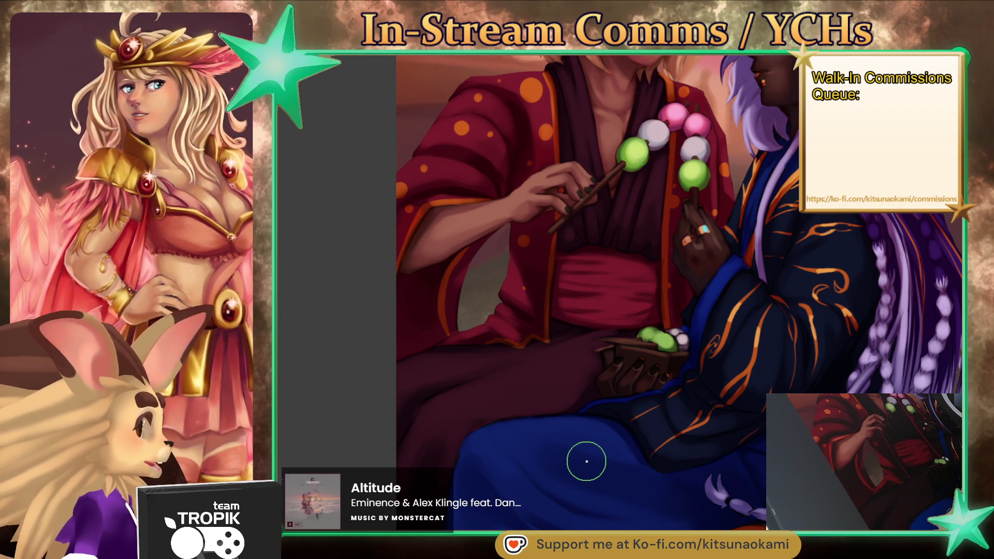
- Pan from the kimonos back to the faces, then zoom out to show the full painting
{"action": "mouse_move", "coordinate": [654, 433]}
{"action": "left_mouse_down"}
{"action": "mouse_move", "coordinate": [660, 463]}
{"action": "mouse_move", "coordinate": [677, 450]}
{"action": "left_mouse_up"}
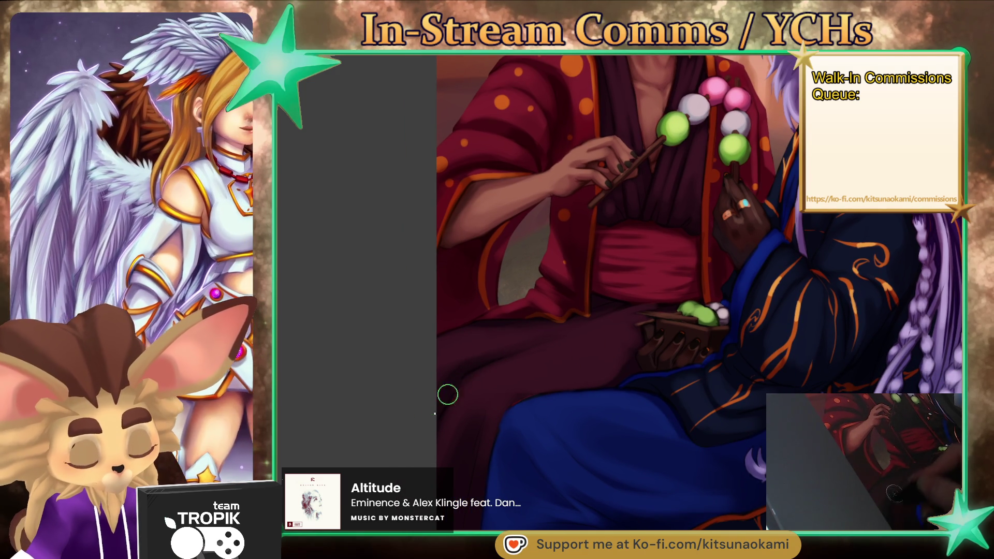
{"action": "mouse_move", "coordinate": [709, 402]}
{"action": "left_mouse_down"}
{"action": "mouse_move", "coordinate": [663, 432]}
{"action": "mouse_move", "coordinate": [740, 416]}
{"action": "left_mouse_up"}
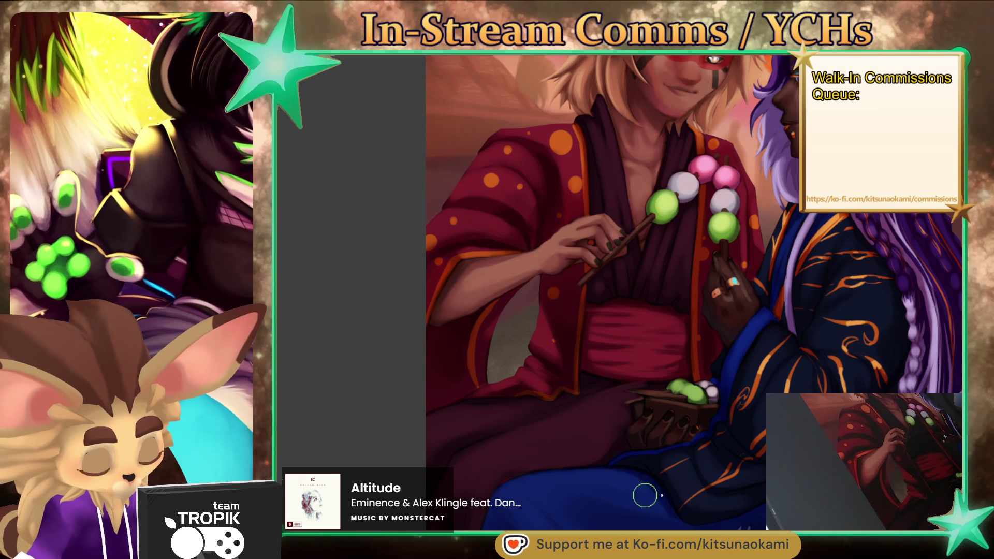
{"action": "scroll", "coordinate": [512, 460], "scroll_direction": "down", "scroll_amount": 3}
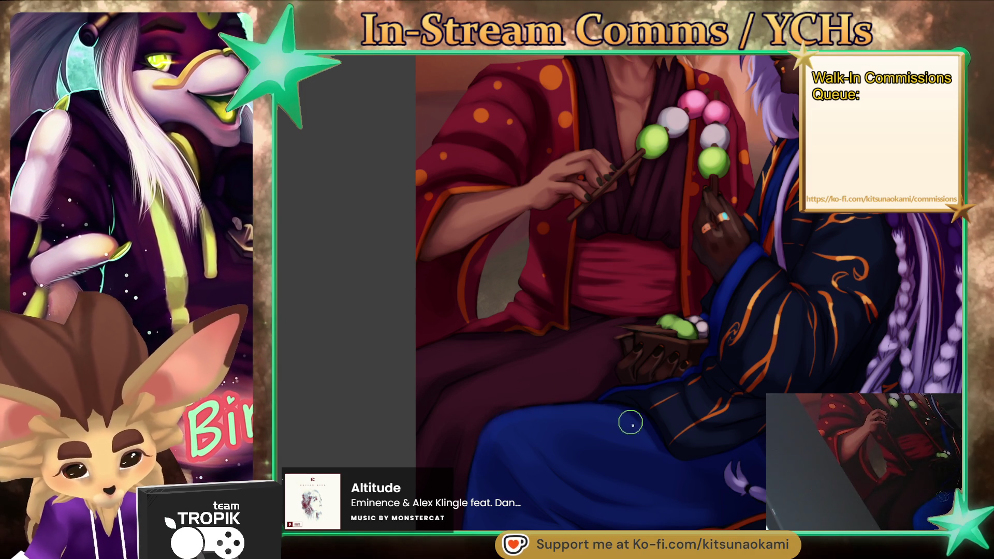
{"action": "mouse_move", "coordinate": [625, 437]}
{"action": "left_mouse_down"}
{"action": "mouse_move", "coordinate": [571, 453]}
{"action": "mouse_move", "coordinate": [561, 469]}
{"action": "left_mouse_up"}
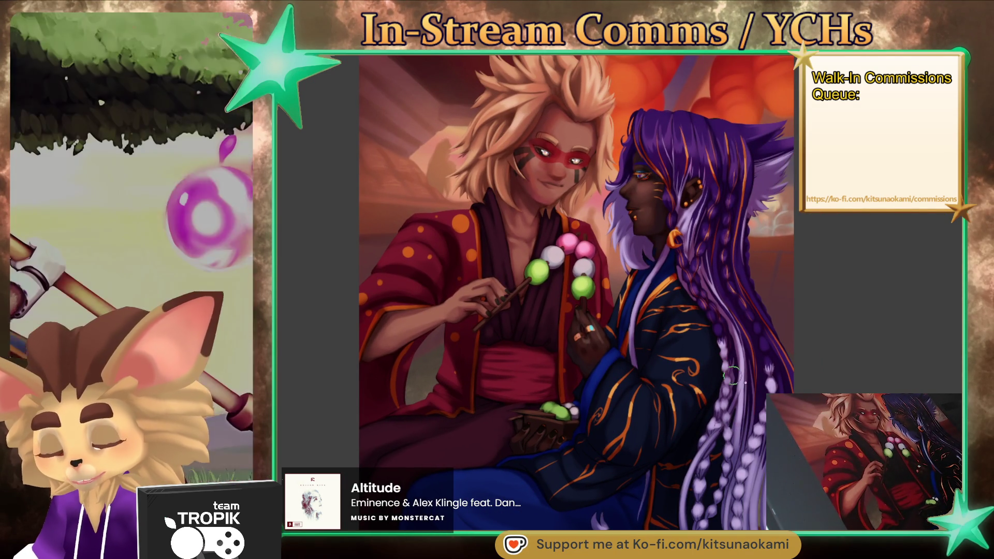
{"action": "mouse_move", "coordinate": [733, 376]}
{"action": "left_mouse_down"}
{"action": "mouse_move", "coordinate": [718, 437]}
{"action": "mouse_move", "coordinate": [668, 468]}
{"action": "left_mouse_up"}
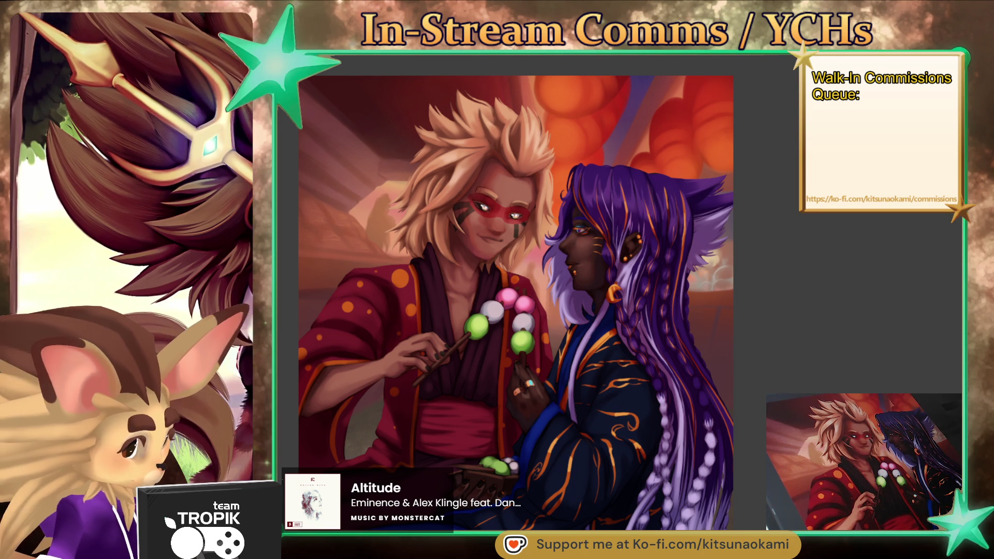
{"action": "scroll", "coordinate": [644, 359], "scroll_direction": "up", "scroll_amount": 3}
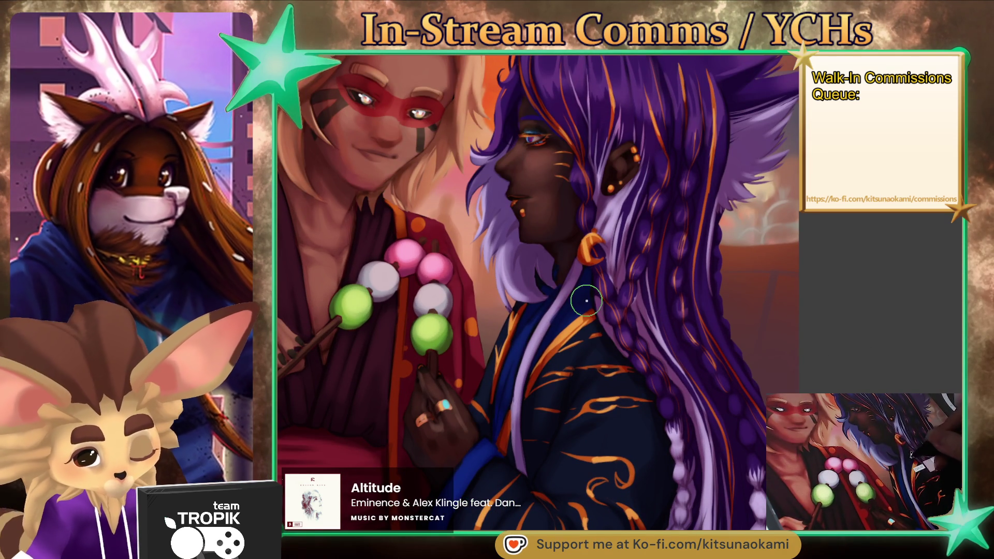
{"action": "scroll", "coordinate": [615, 323], "scroll_direction": "down", "scroll_amount": 5}
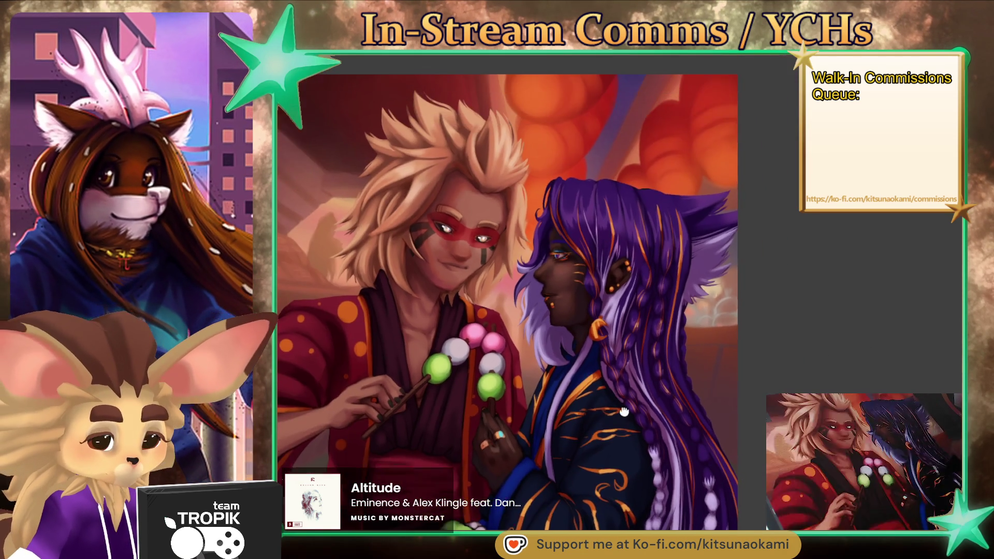
{"action": "scroll", "coordinate": [653, 376], "scroll_direction": "down", "scroll_amount": 4}
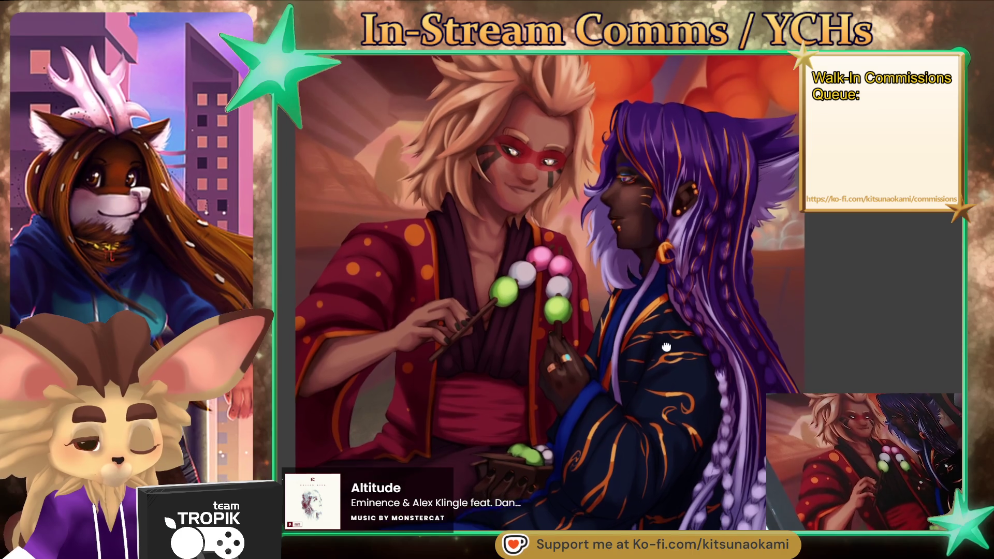
{"action": "scroll", "coordinate": [656, 348], "scroll_direction": "up", "scroll_amount": 3}
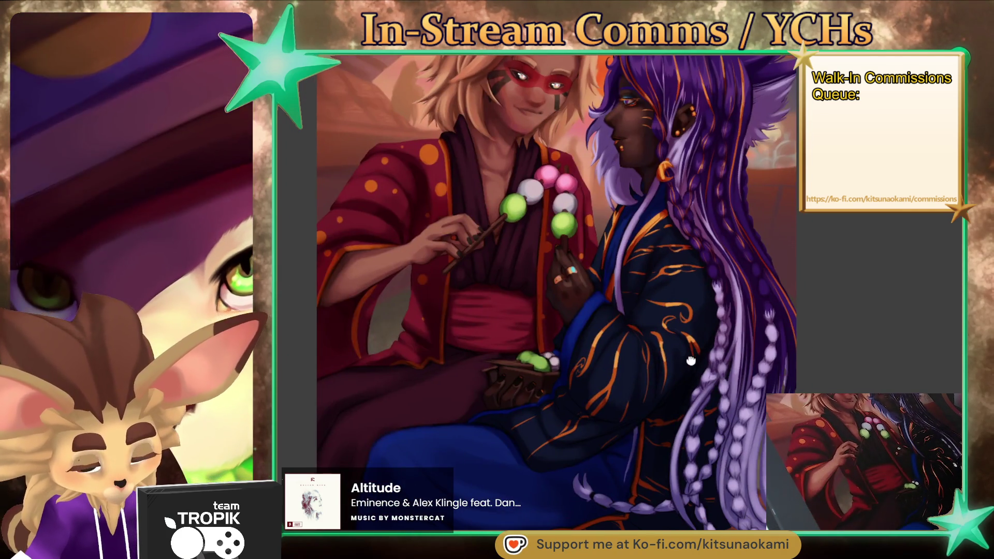
{"action": "mouse_move", "coordinate": [691, 361]}
{"action": "left_mouse_down"}
{"action": "mouse_move", "coordinate": [676, 348]}
{"action": "mouse_move", "coordinate": [668, 419]}
{"action": "mouse_move", "coordinate": [689, 460]}
{"action": "left_mouse_up"}
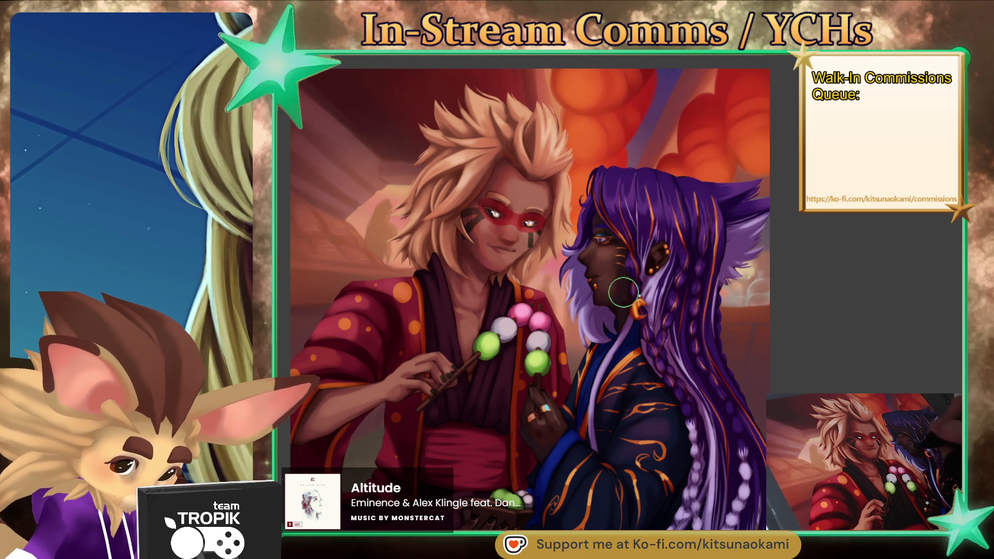
{"action": "left_click_drag", "start_coordinate": [693, 373], "coordinate": [692, 367]}
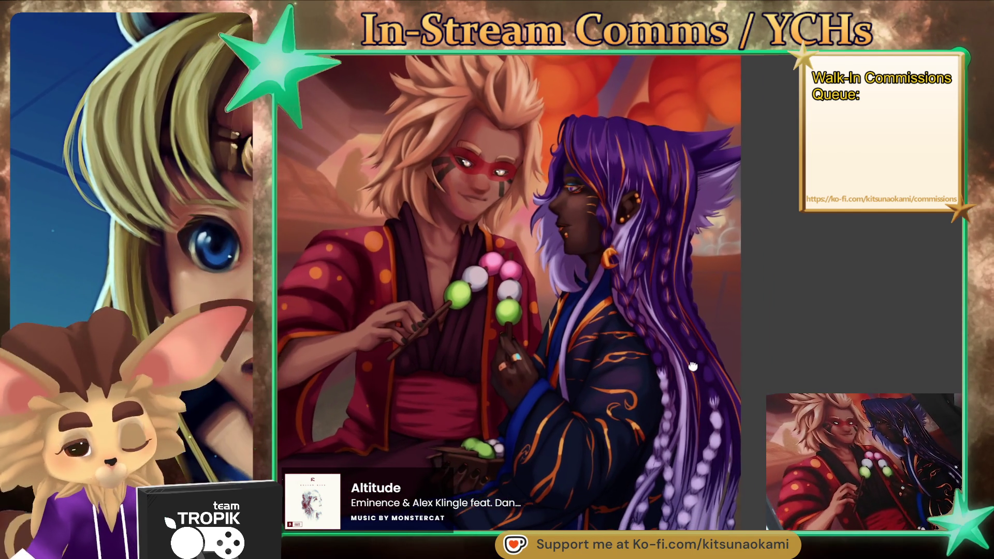
- Zoom into the torsos, shrink the brush with [, then return to the whole-artwork view with Ctrl+0
{"action": "scroll", "coordinate": [692, 366], "scroll_direction": "up", "scroll_amount": 3}
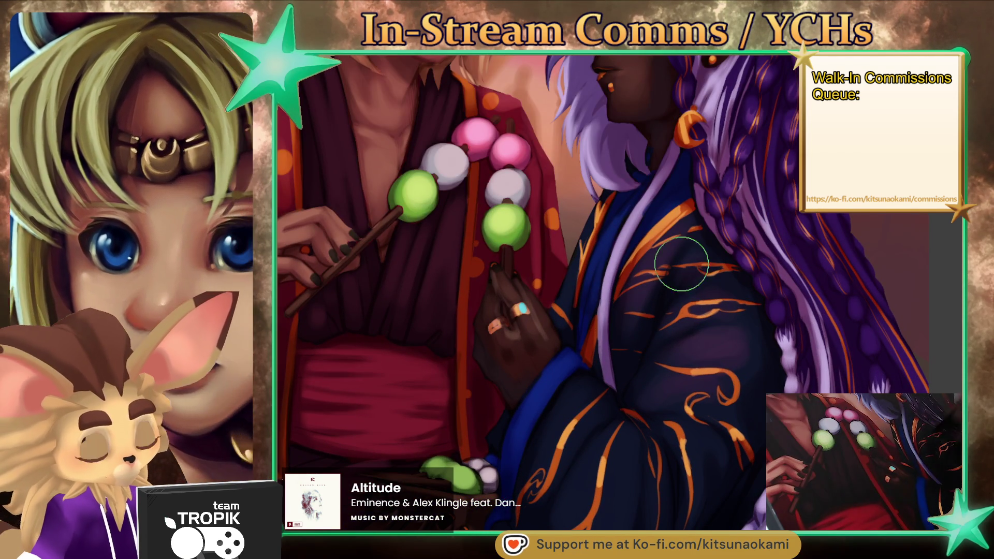
{"action": "key", "text": "["}
{"action": "key", "text": "["}
{"action": "key", "text": "["}
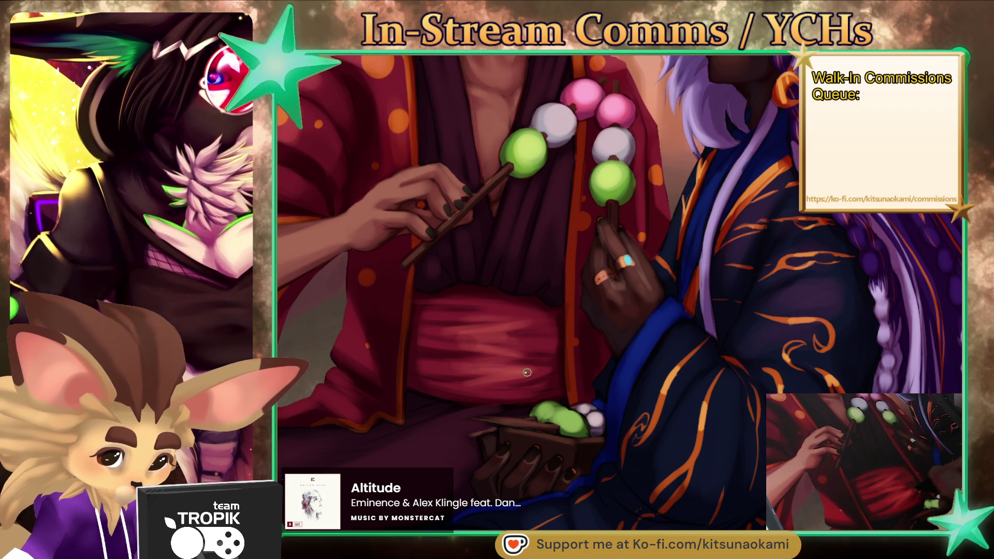
{"action": "left_click_drag", "start_coordinate": [520, 374], "coordinate": [659, 329]}
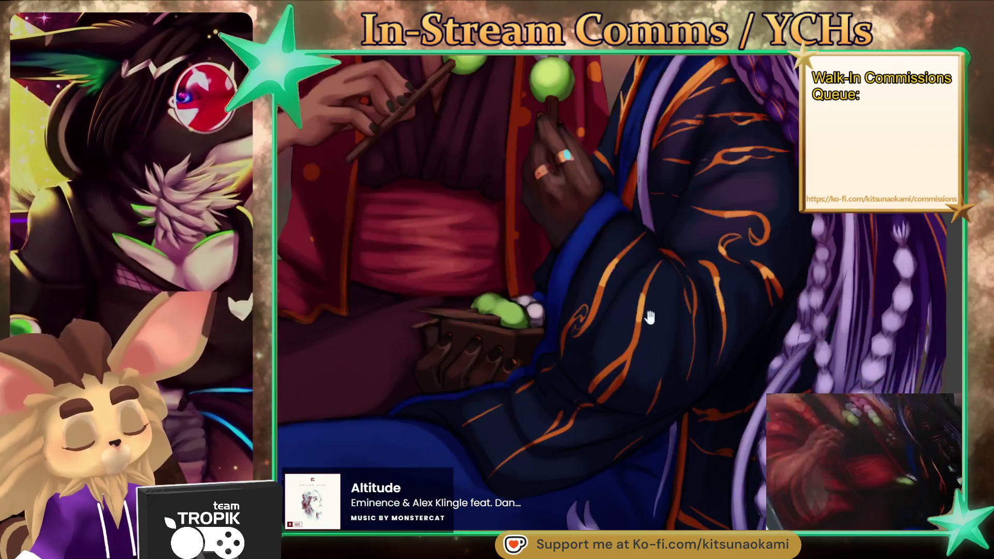
{"action": "key", "text": "ctrl+0"}
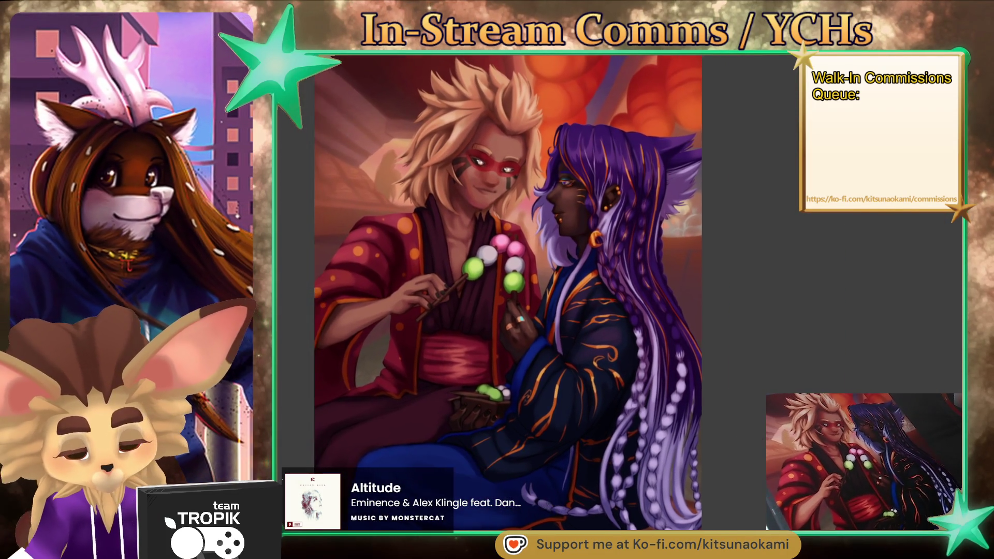
{"action": "left_click", "coordinate": [447, 326]}
{"action": "left_click", "coordinate": [446, 326]}
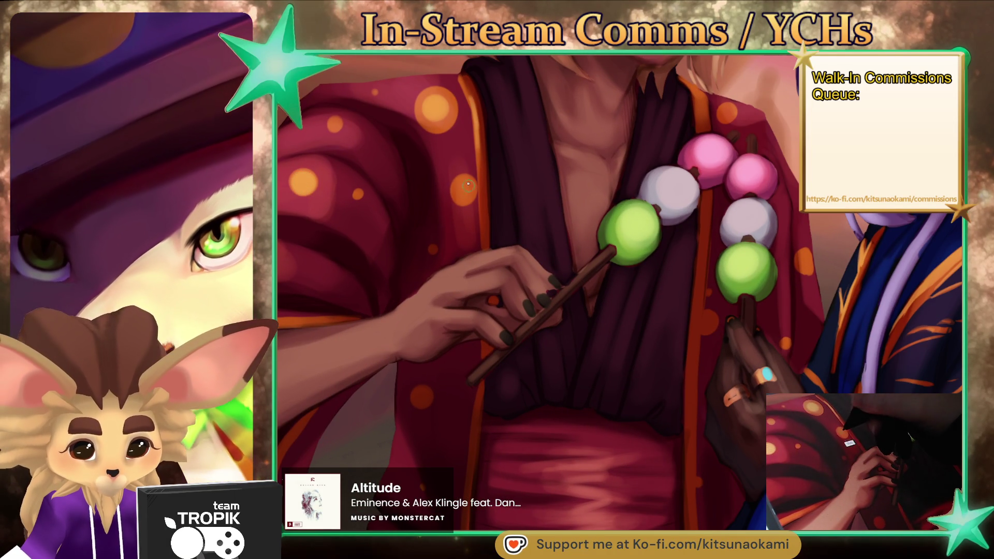
{"action": "mouse_move", "coordinate": [460, 191]}
{"action": "left_mouse_down"}
{"action": "mouse_move", "coordinate": [402, 343]}
{"action": "mouse_move", "coordinate": [452, 337]}
{"action": "left_mouse_up"}
{"action": "key", "text": "ctrl+0"}
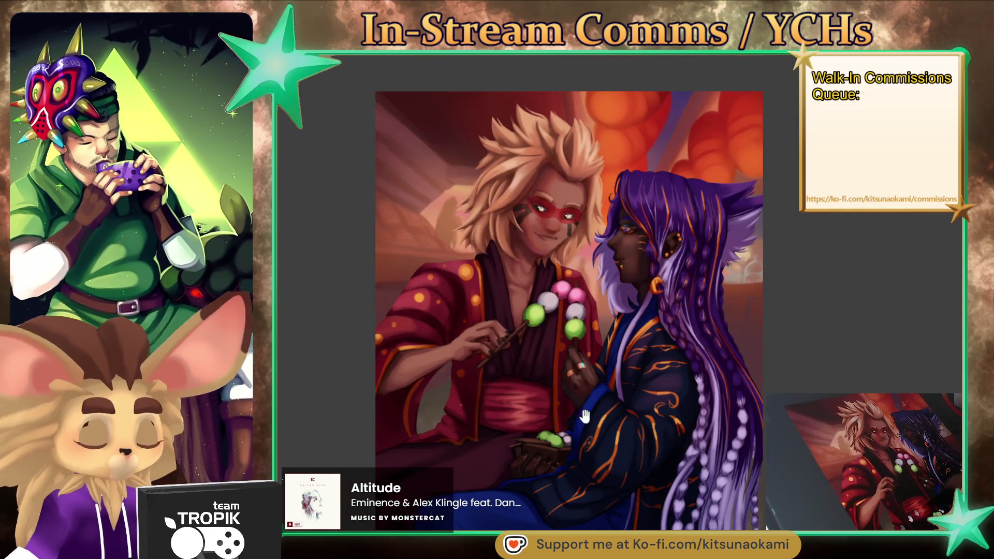
{"action": "left_click", "coordinate": [586, 304]}
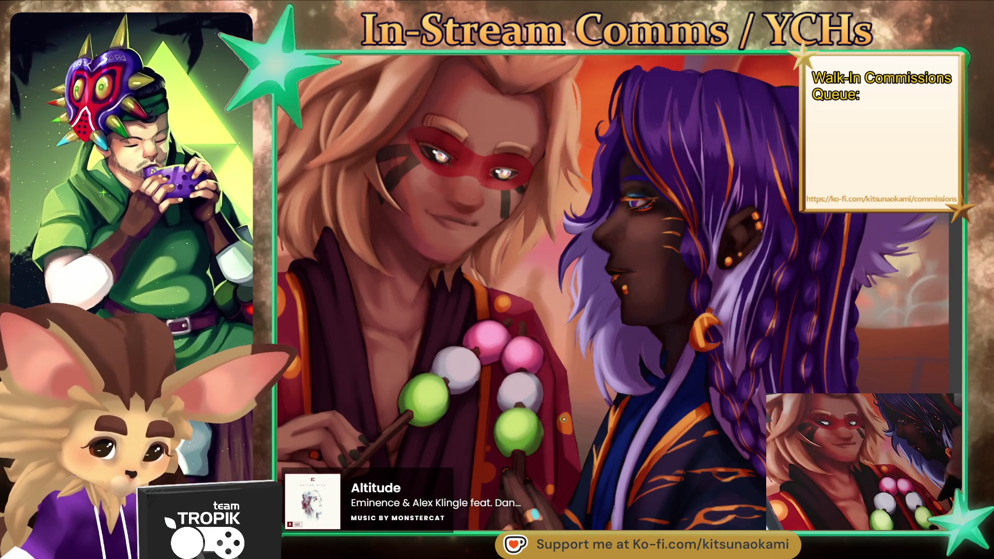
{"action": "key", "text": "ctrl+0"}
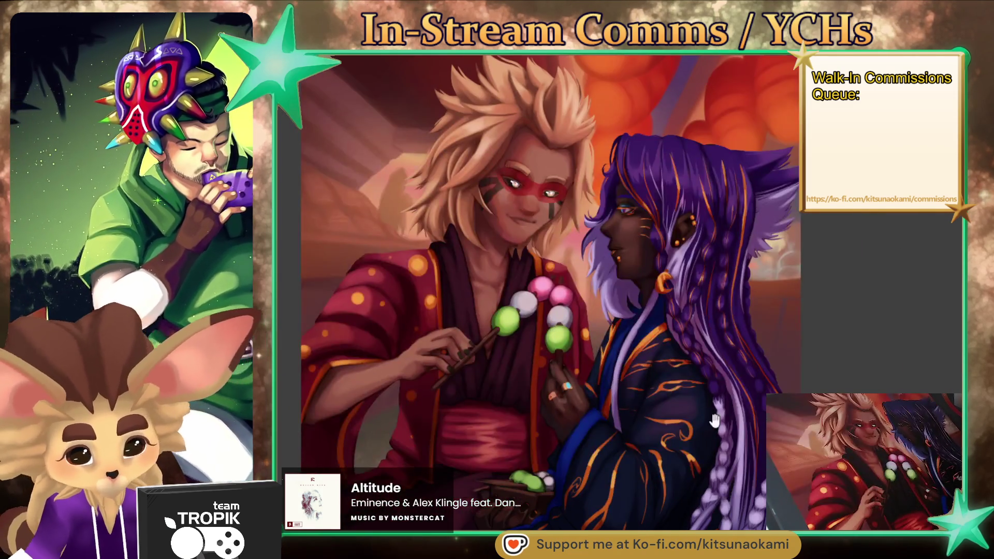
{"action": "left_click_drag", "start_coordinate": [714, 420], "coordinate": [701, 416]}
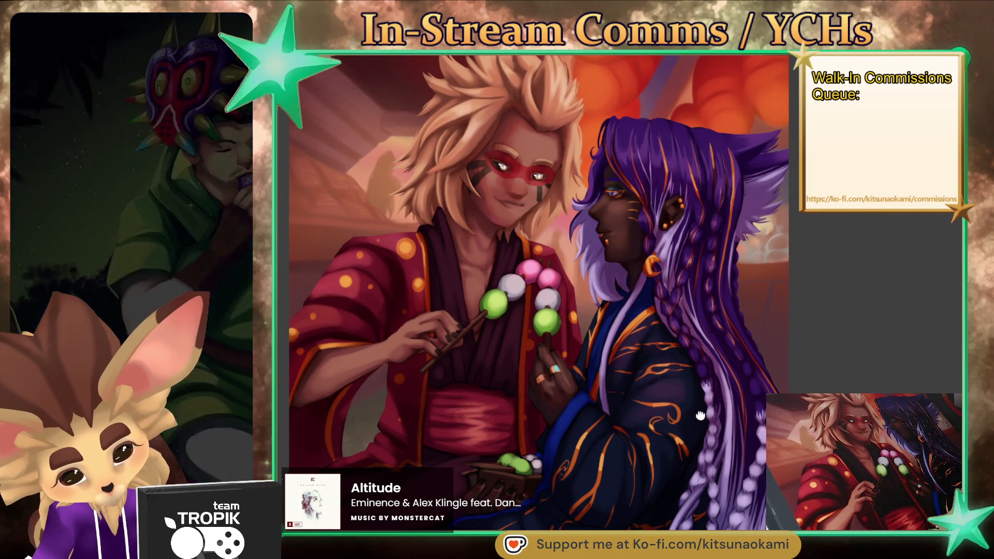
{"action": "left_click_drag", "start_coordinate": [700, 415], "coordinate": [690, 468]}
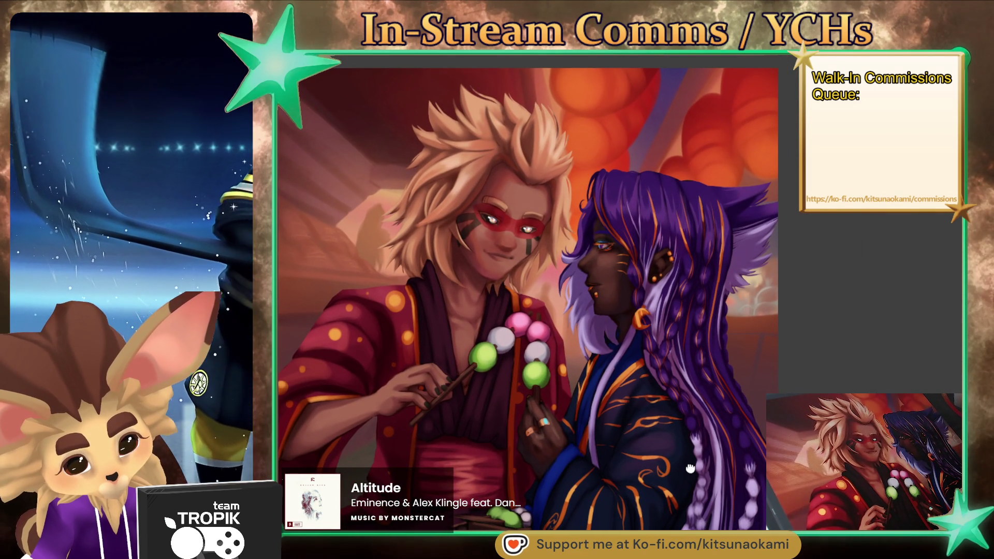
{"action": "scroll", "coordinate": [520, 371], "scroll_direction": "up", "scroll_amount": 5}
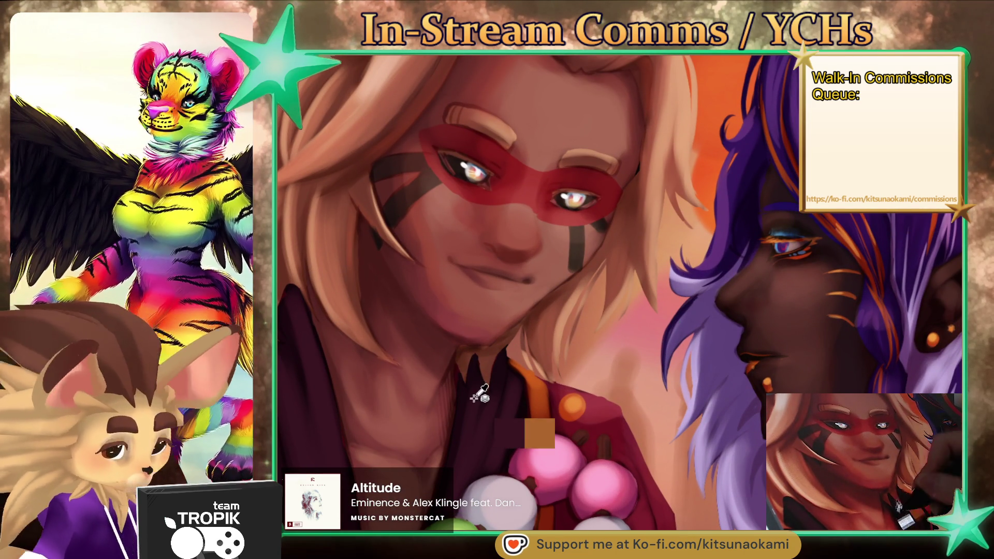
- Paint dark shading over the blond character's collar and check it against the whole artwork
{"action": "mouse_move", "coordinate": [461, 361]}
{"action": "left_mouse_down"}
{"action": "mouse_move", "coordinate": [491, 347]}
{"action": "mouse_move", "coordinate": [492, 362]}
{"action": "mouse_move", "coordinate": [484, 358]}
{"action": "left_mouse_up"}
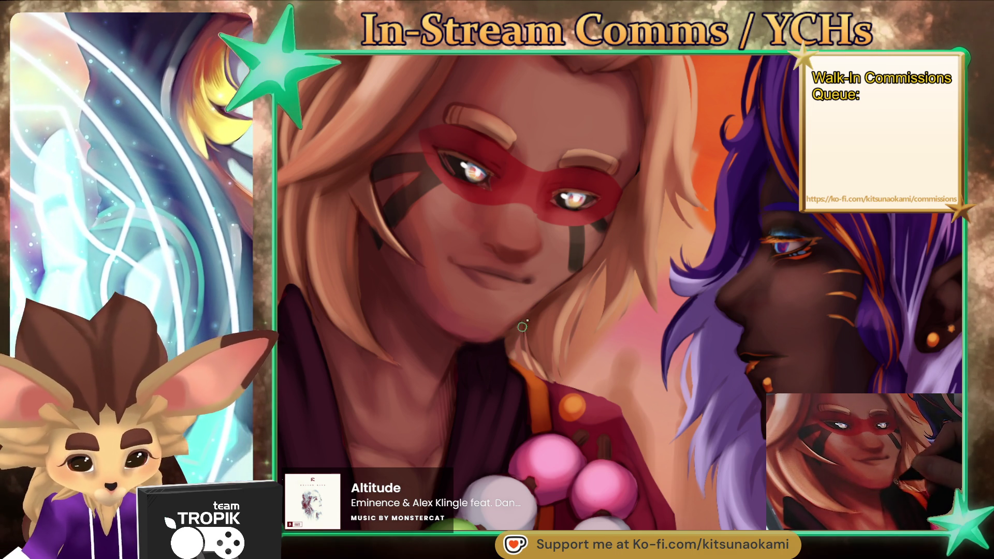
{"action": "key", "text": "ctrl+0"}
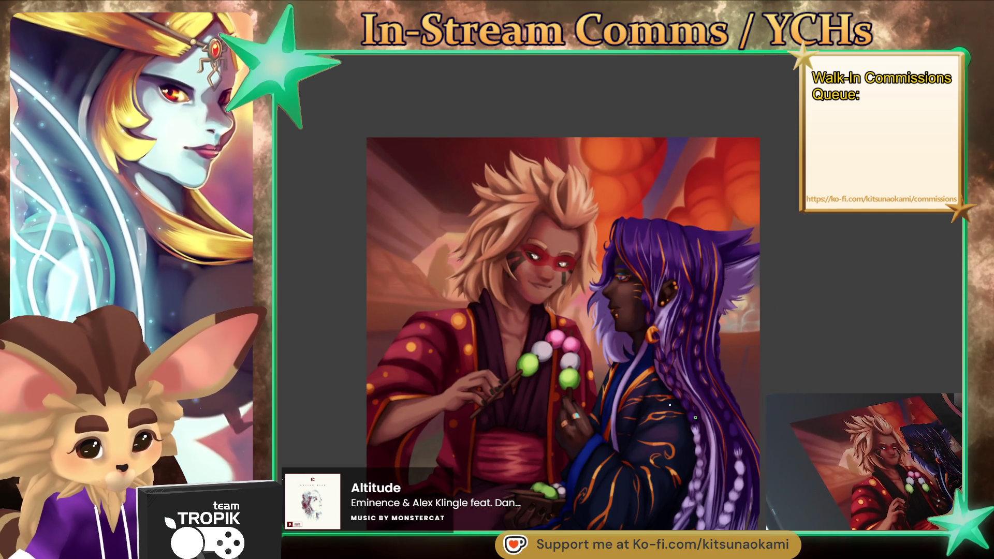
{"action": "key", "text": "ctrl+plus"}
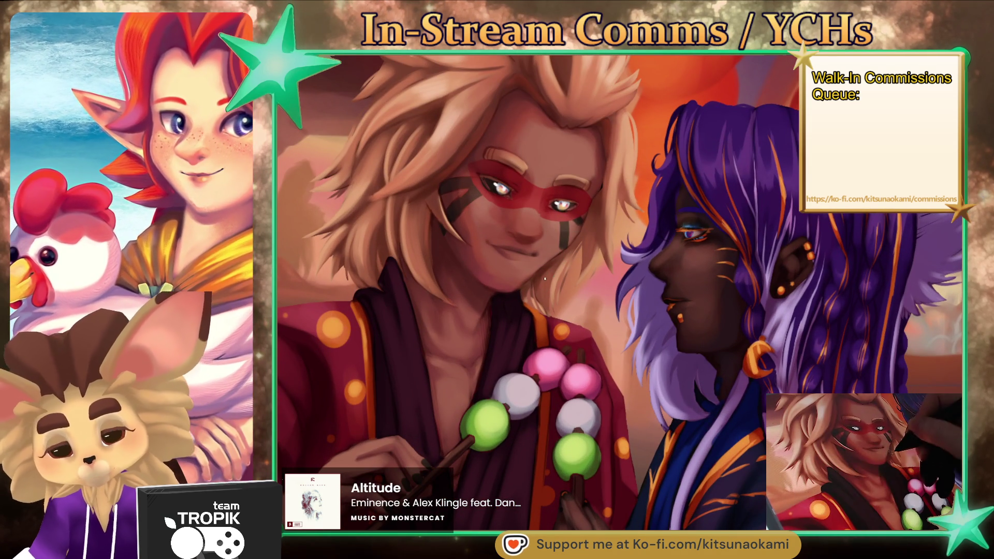
- Stroke a faint light line and a dark shadow down his neck, then view the whole painting
{"action": "left_click_drag", "start_coordinate": [519, 295], "coordinate": [518, 331]}
{"action": "left_click_drag", "start_coordinate": [513, 293], "coordinate": [511, 311]}
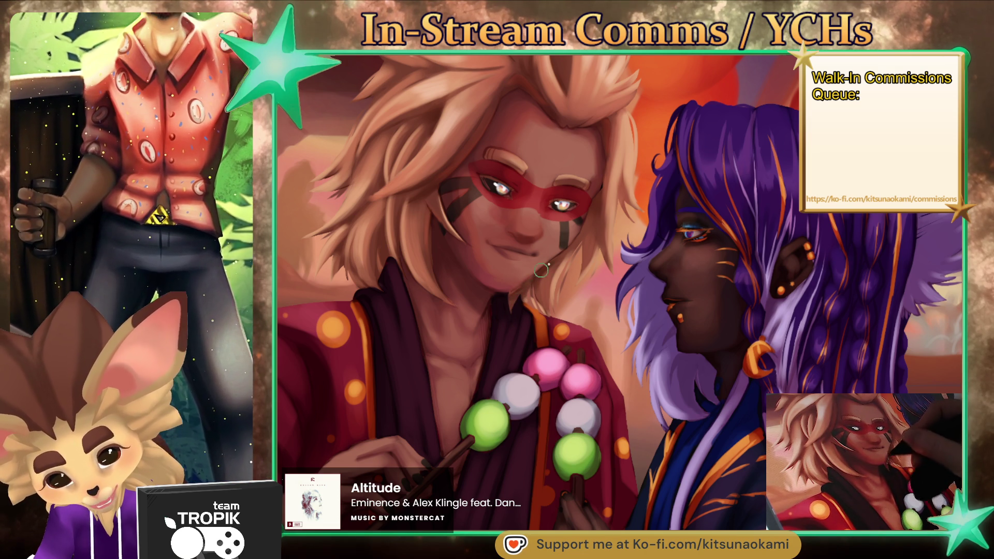
{"action": "key", "text": "ctrl+0"}
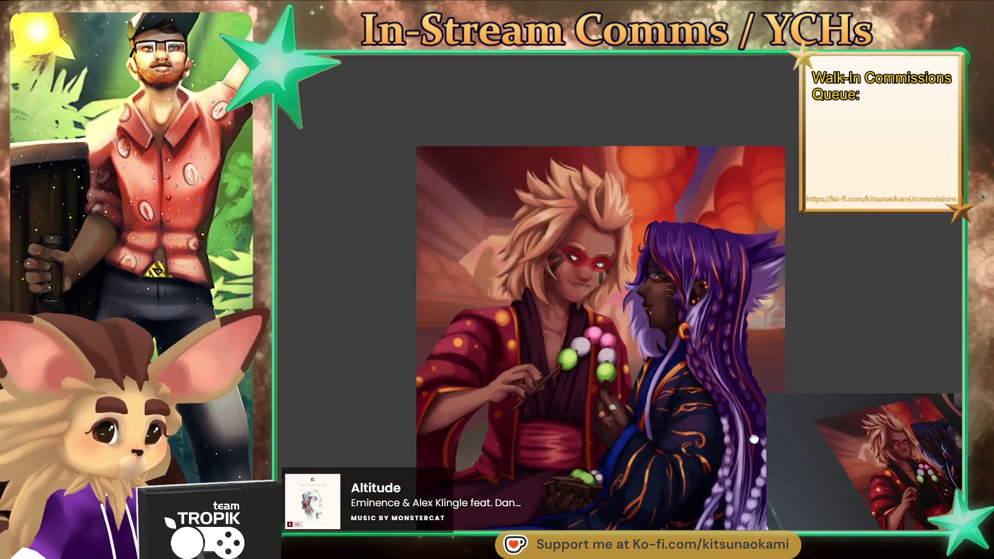
{"action": "left_click_drag", "start_coordinate": [754, 439], "coordinate": [746, 447]}
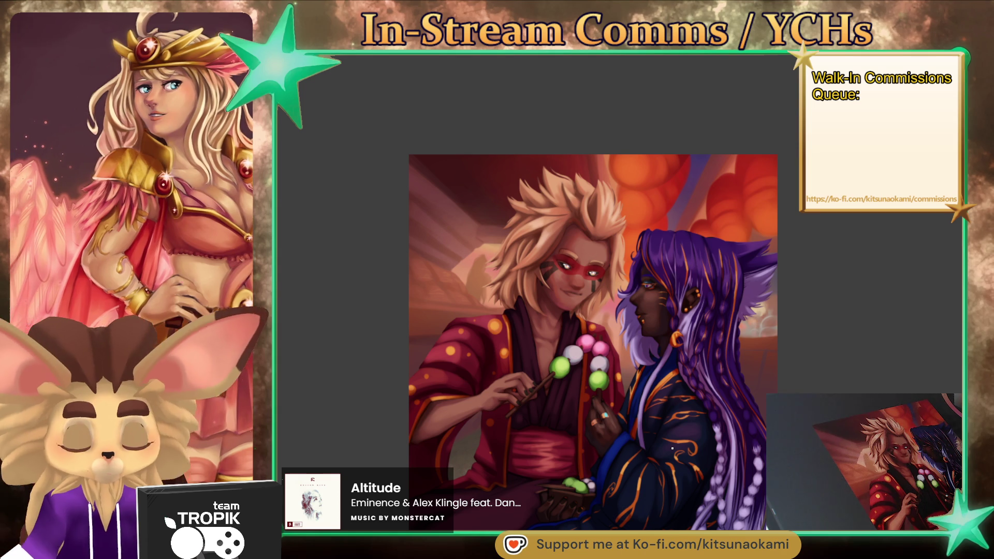
{"action": "scroll", "coordinate": [763, 274], "scroll_direction": "up", "scroll_amount": 5}
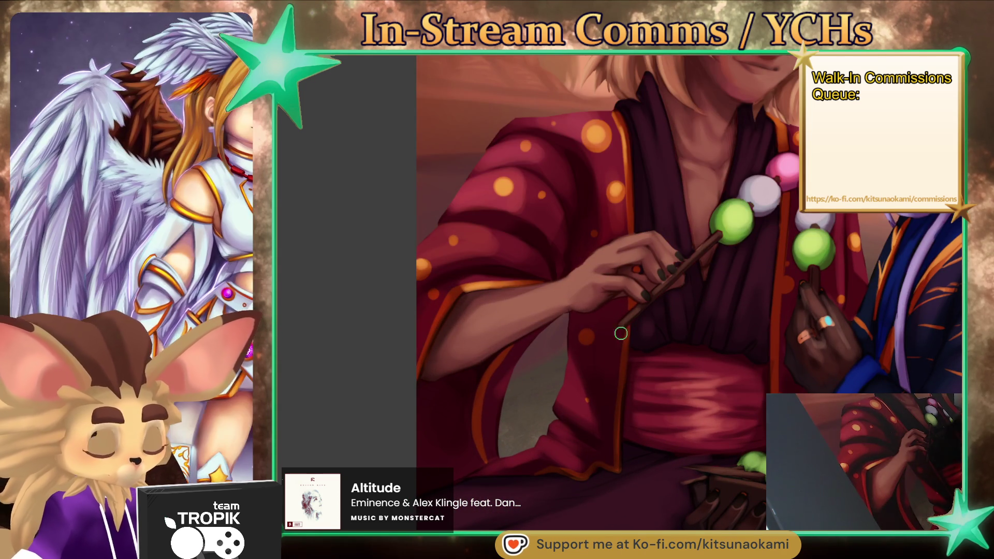
{"action": "left_click_drag", "start_coordinate": [558, 394], "coordinate": [567, 374]}
{"action": "key", "text": "ctrl+z"}
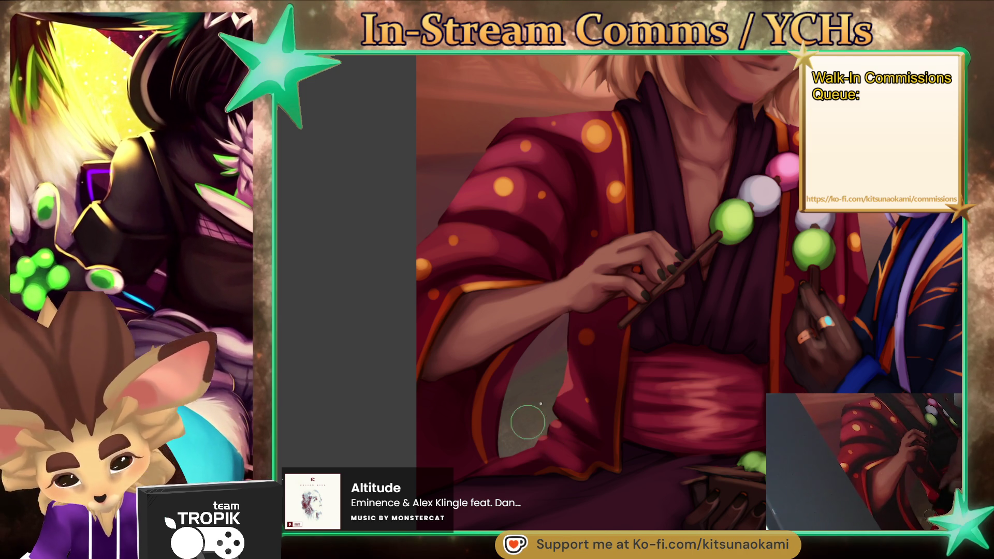
{"action": "scroll", "coordinate": [563, 180], "scroll_direction": "up", "scroll_amount": 2}
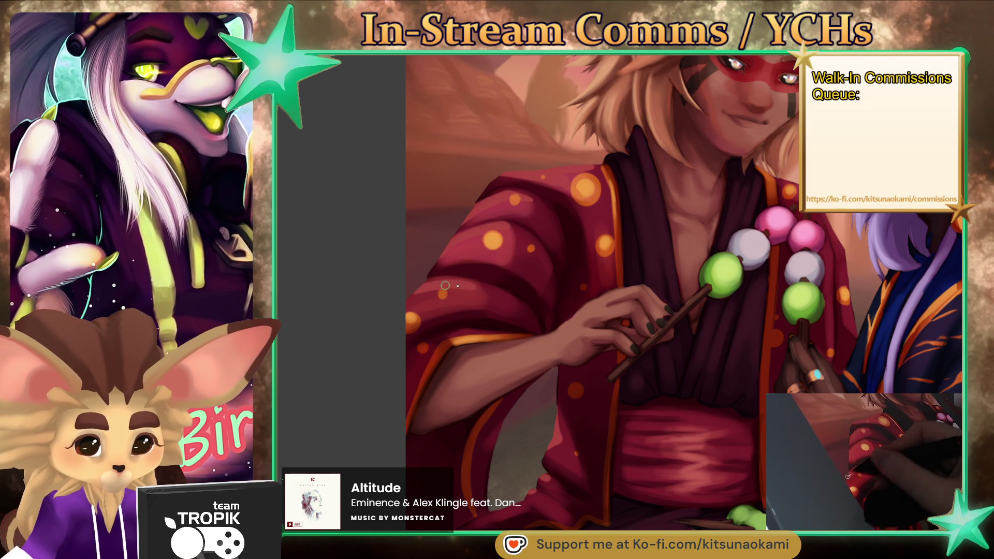
{"action": "key", "text": "ctrl+0"}
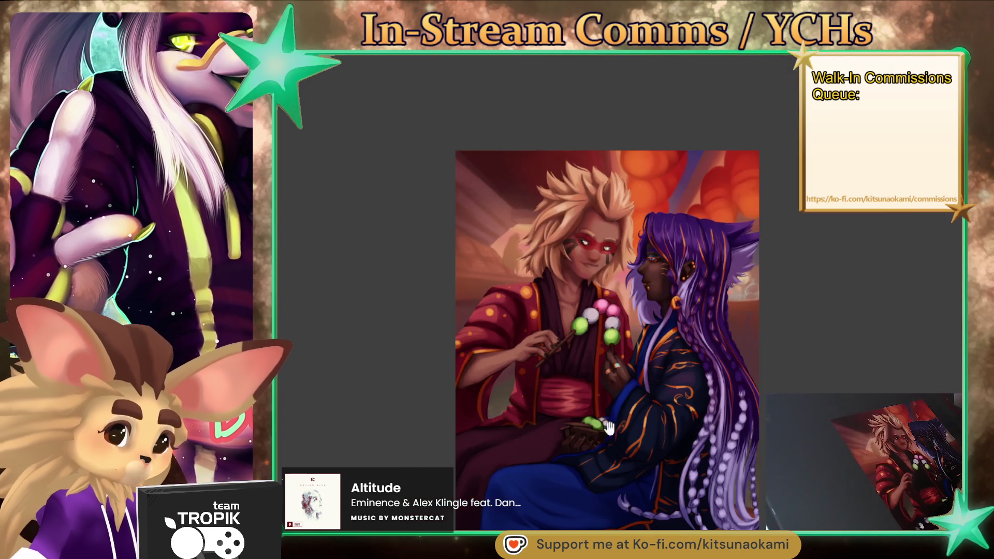
{"action": "scroll", "coordinate": [662, 269], "scroll_direction": "up", "scroll_amount": 2}
{"action": "scroll", "coordinate": [661, 269], "scroll_direction": "up", "scroll_amount": 2}
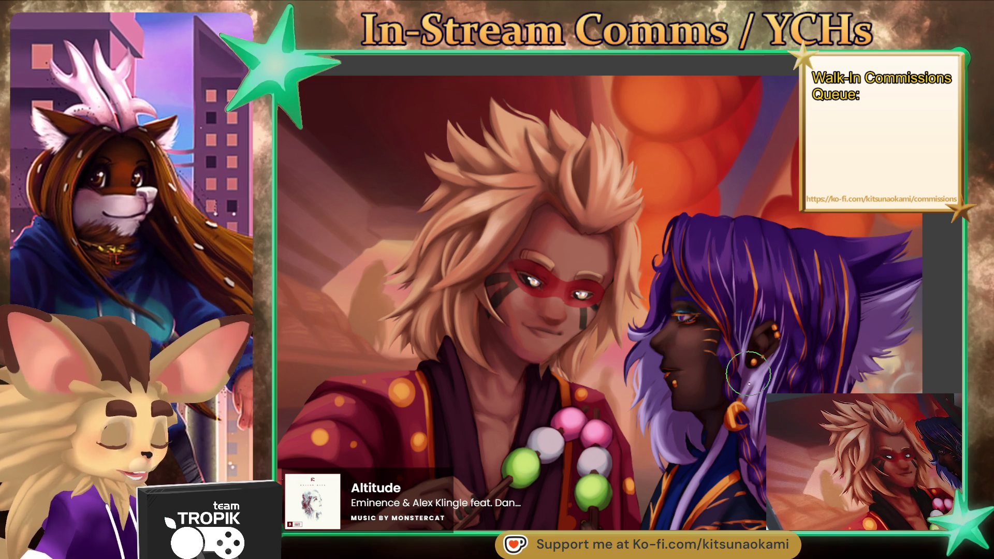
{"action": "scroll", "coordinate": [661, 172], "scroll_direction": "up", "scroll_amount": 3}
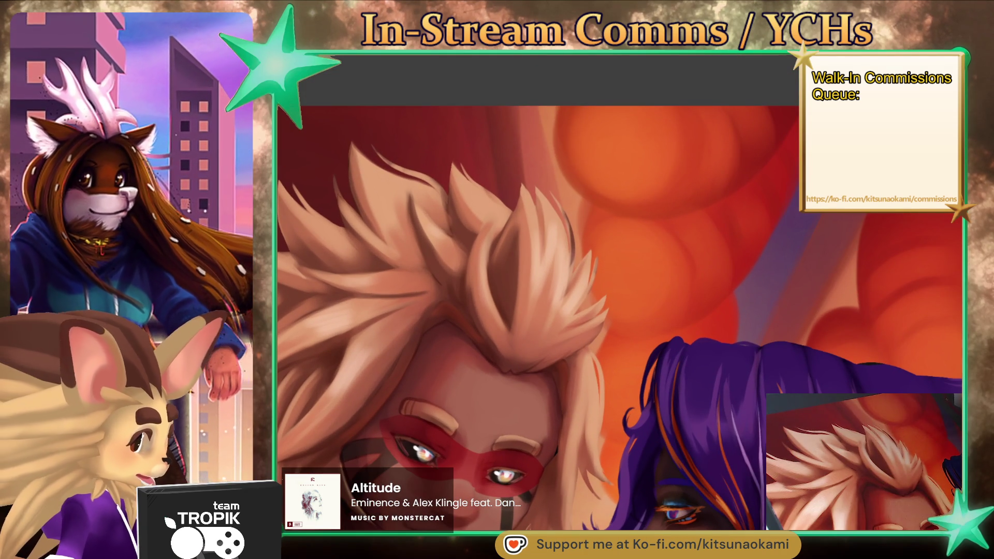
- Sample blond hair tones from the hair and its edge while repositioning the view on both characters
{"action": "left_click", "coordinate": [570, 228], "text": "ctrl"}
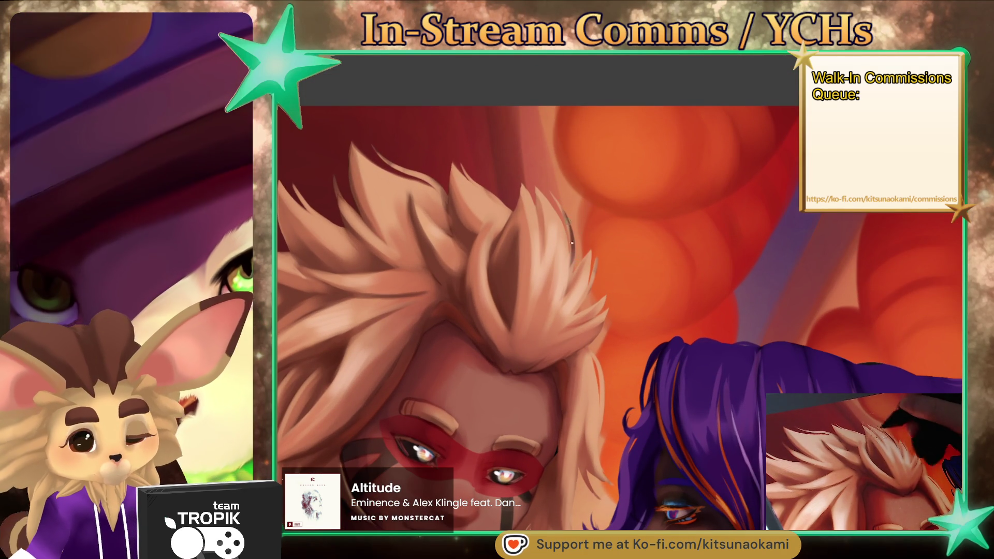
{"action": "left_click", "coordinate": [569, 274], "text": "ctrl"}
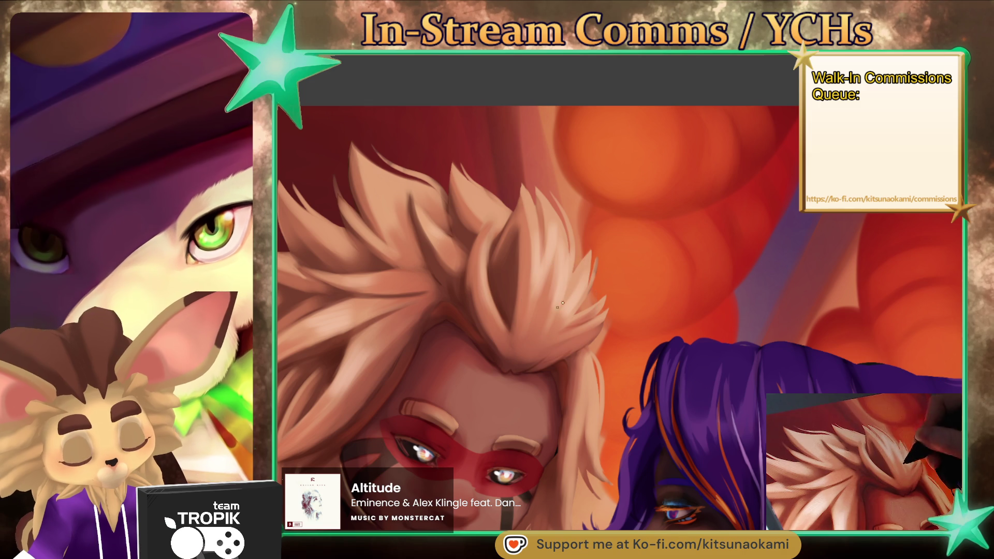
{"action": "scroll", "coordinate": [636, 352], "scroll_direction": "down", "scroll_amount": 3}
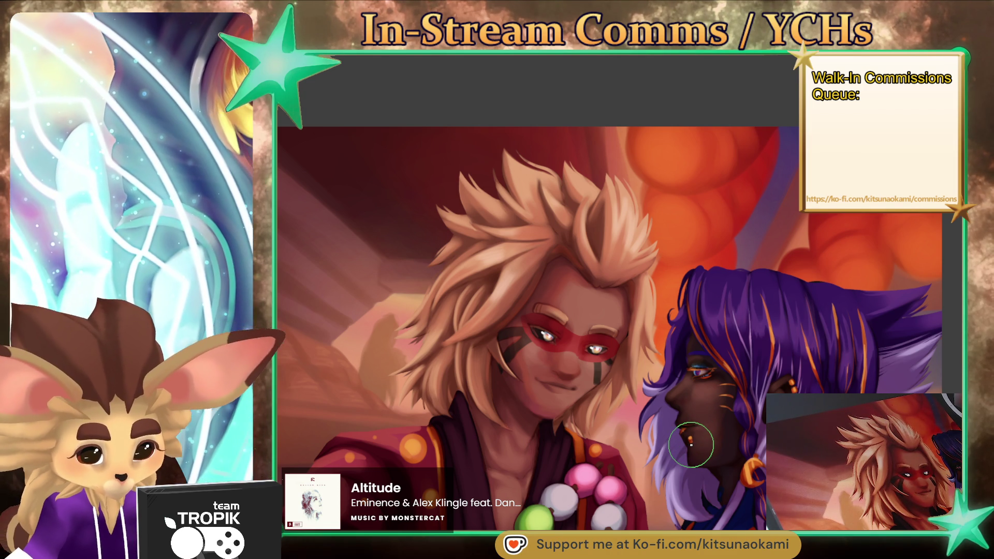
{"action": "mouse_move", "coordinate": [710, 495]}
{"action": "left_mouse_down"}
{"action": "mouse_move", "coordinate": [718, 440]}
{"action": "mouse_move", "coordinate": [693, 383]}
{"action": "mouse_move", "coordinate": [670, 452]}
{"action": "left_mouse_up"}
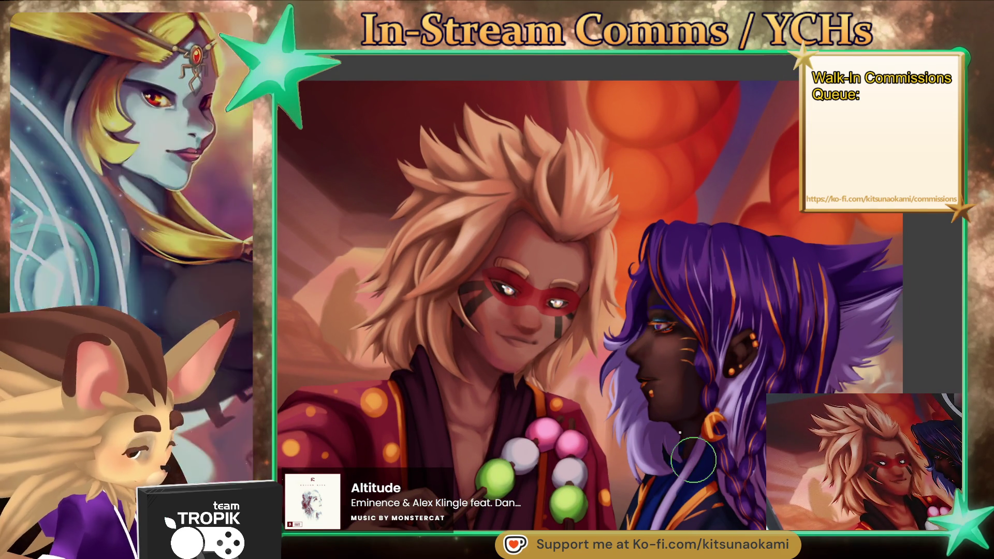
{"action": "left_click", "coordinate": [603, 236], "text": "alt"}
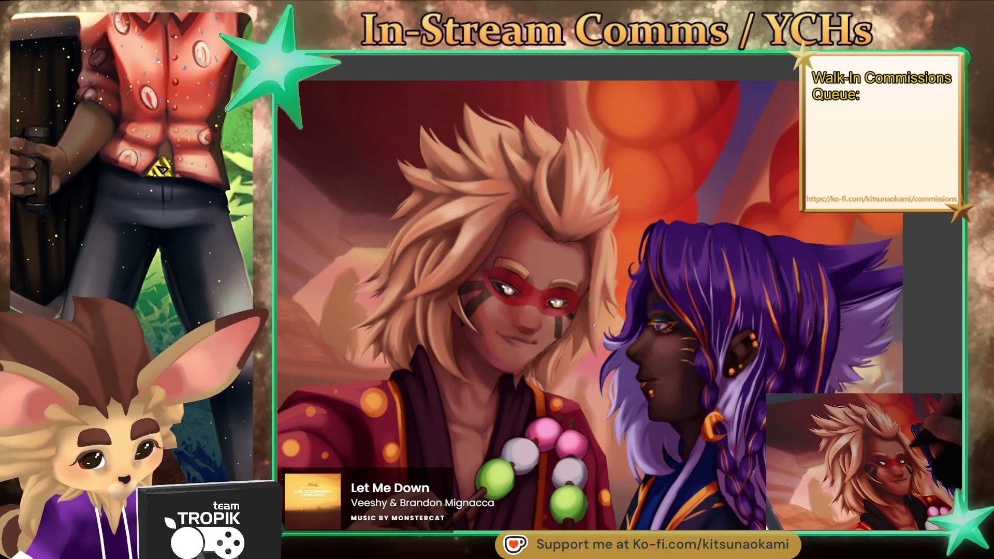
{"action": "scroll", "coordinate": [609, 352], "scroll_direction": "up", "scroll_amount": 4}
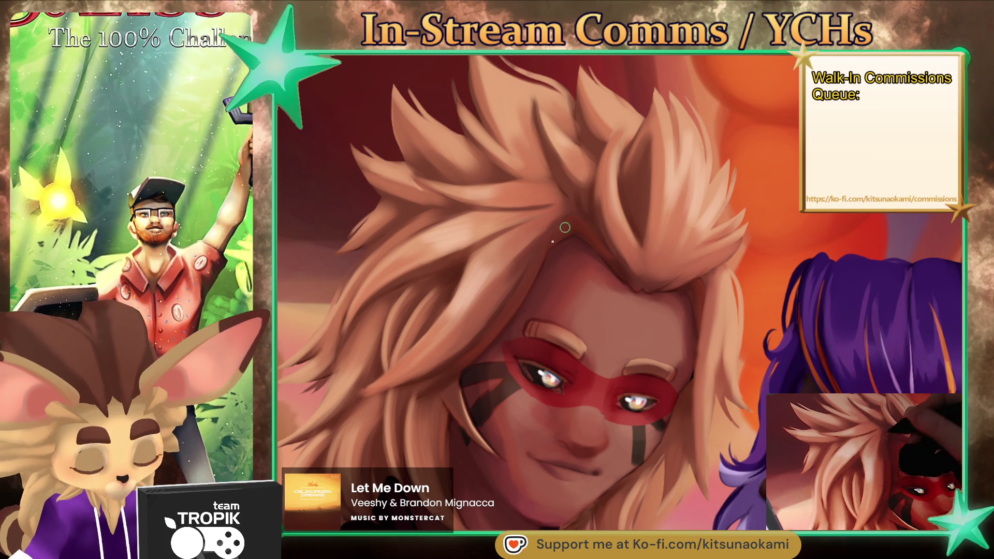
- Zoom in on the blond character's face and sample the chin skin tone
{"action": "scroll", "coordinate": [467, 378], "scroll_direction": "down", "scroll_amount": 2}
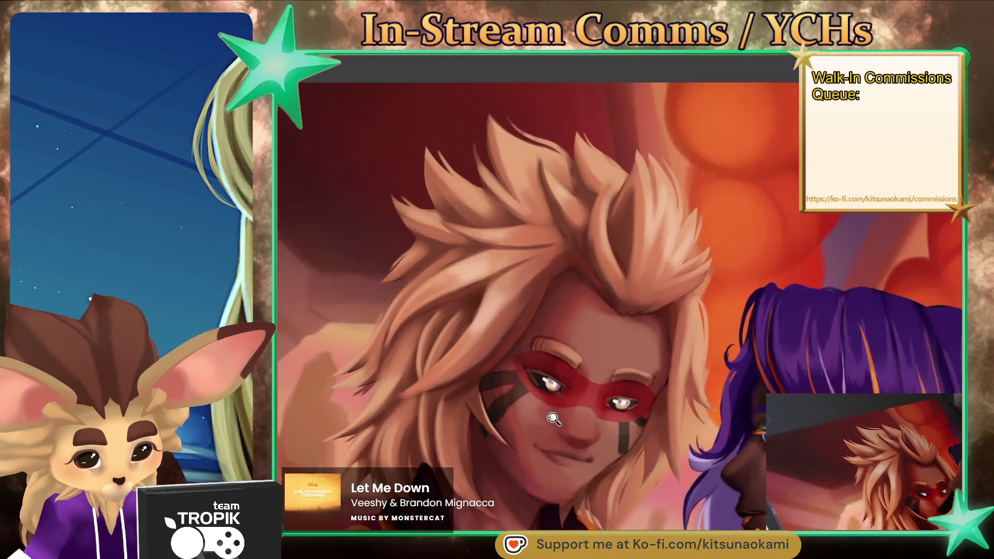
{"action": "scroll", "coordinate": [493, 370], "scroll_direction": "up", "scroll_amount": 2}
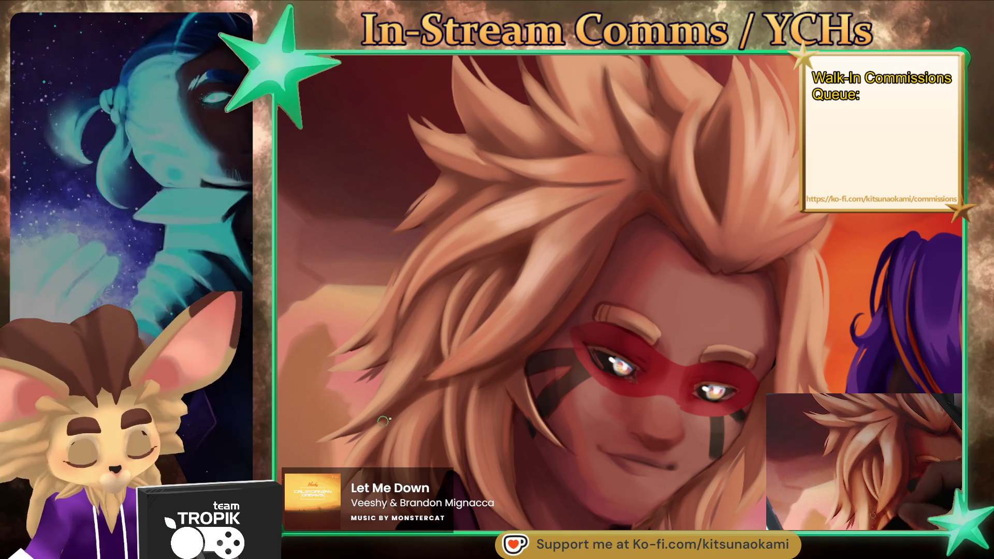
{"action": "key", "text": "ctrl+0"}
{"action": "scroll", "coordinate": [623, 367], "scroll_direction": "up", "scroll_amount": 2}
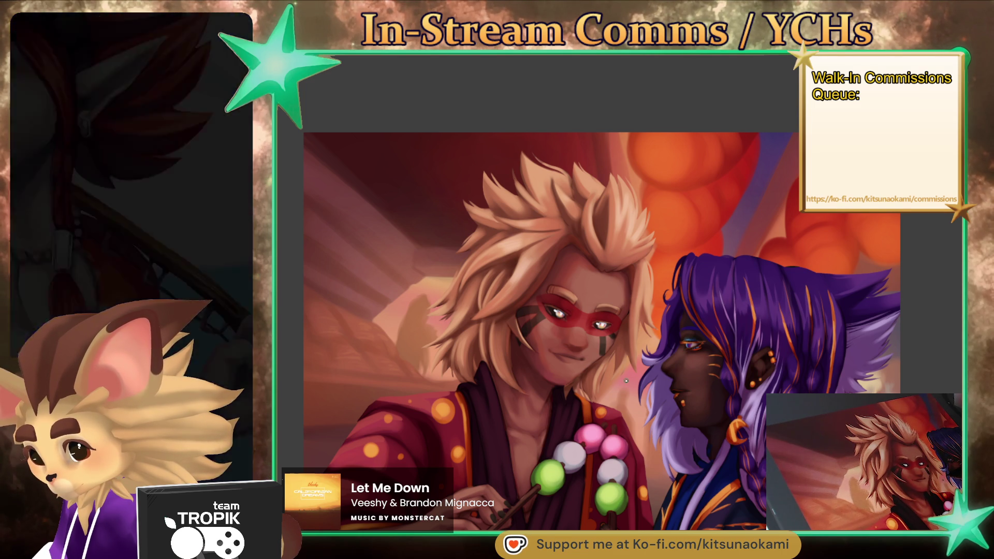
{"action": "scroll", "coordinate": [626, 379], "scroll_direction": "down", "scroll_amount": 5}
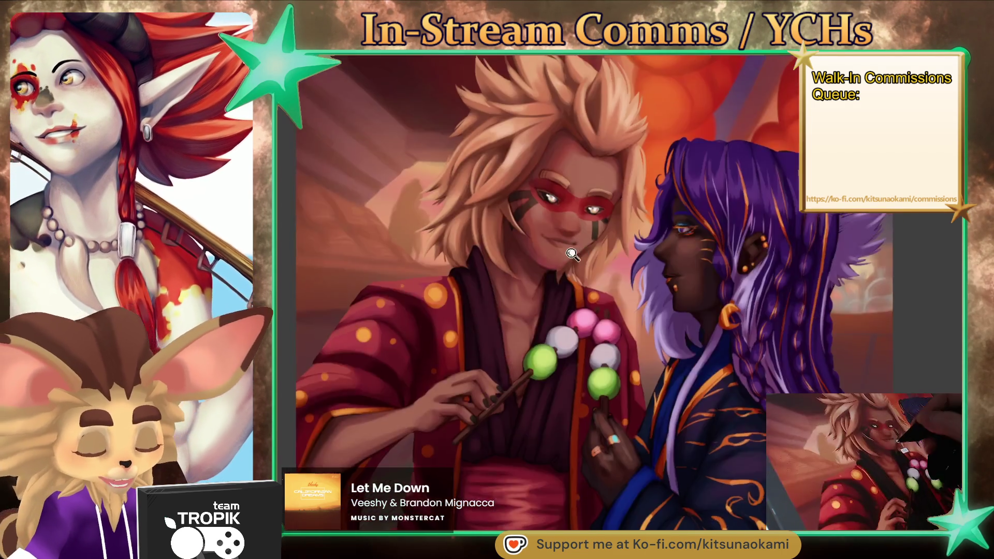
{"action": "left_click", "coordinate": [571, 254]}
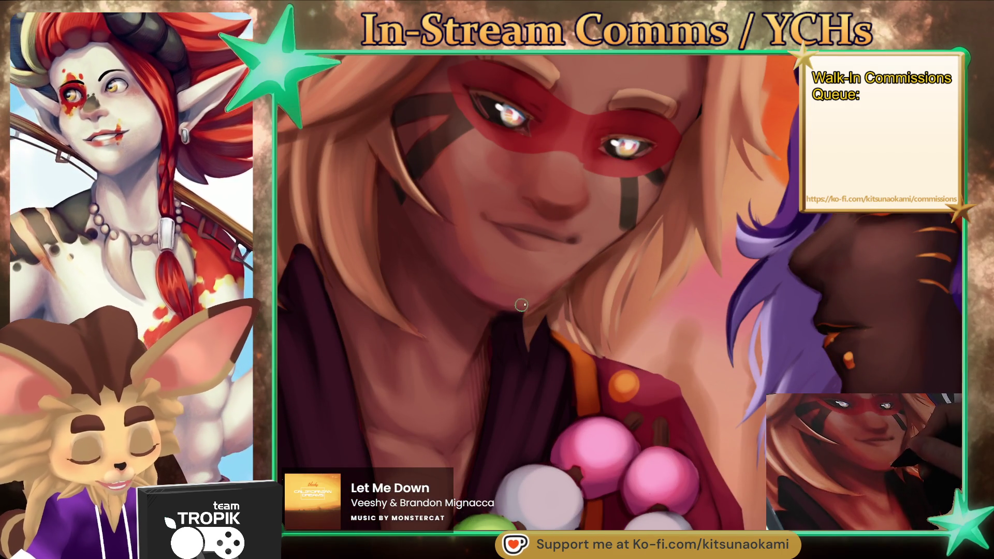
{"action": "left_click", "coordinate": [513, 291], "text": "alt"}
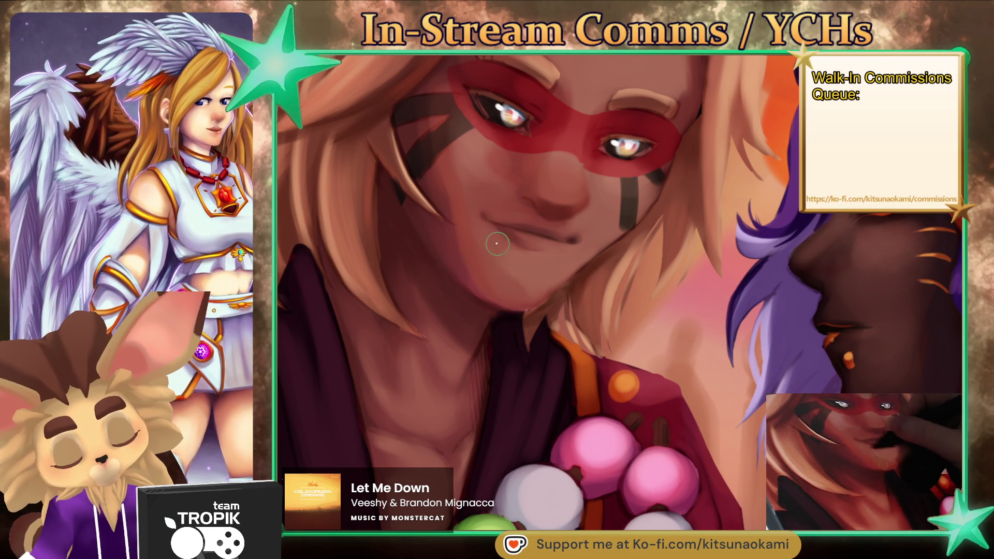
- Rotate the canvas to paint the mouth area, then reset to the full, recentred painting
{"action": "scroll", "coordinate": [542, 266], "scroll_direction": "up", "scroll_amount": 3}
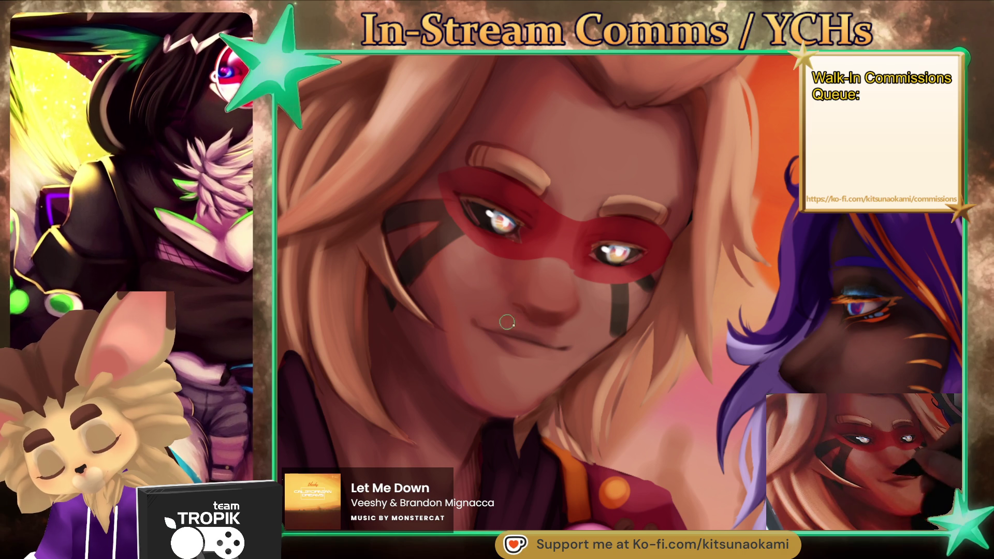
{"action": "mouse_move", "coordinate": [683, 359]}
{"action": "left_mouse_down"}
{"action": "mouse_move", "coordinate": [681, 381]}
{"action": "mouse_move", "coordinate": [507, 370]}
{"action": "left_mouse_up"}
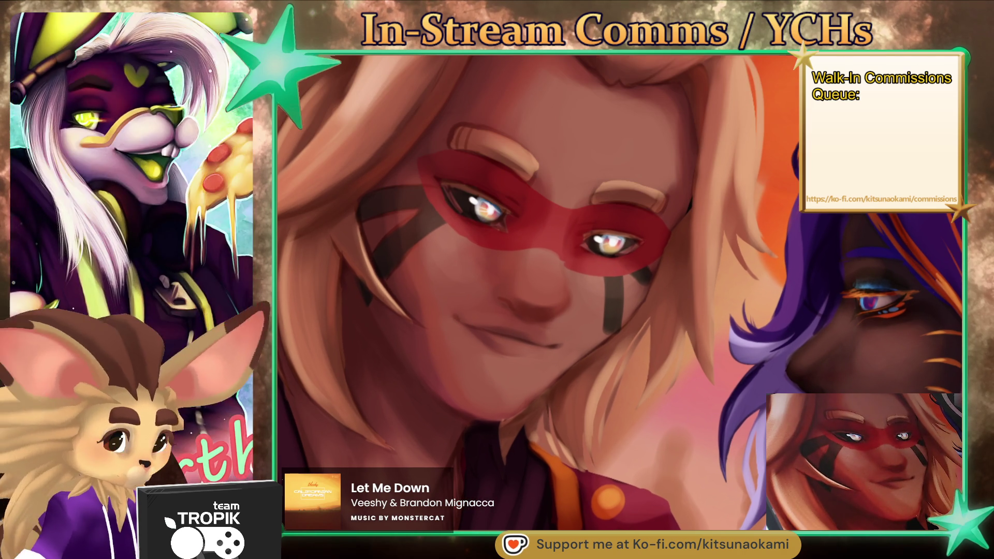
{"action": "key", "text": "ctrl+0"}
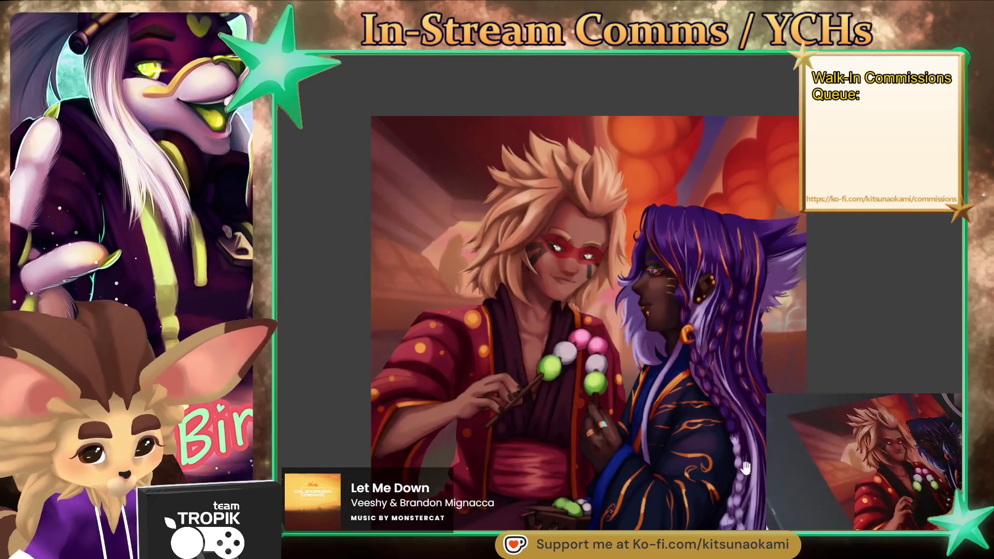
{"action": "left_click_drag", "start_coordinate": [745, 468], "coordinate": [719, 474]}
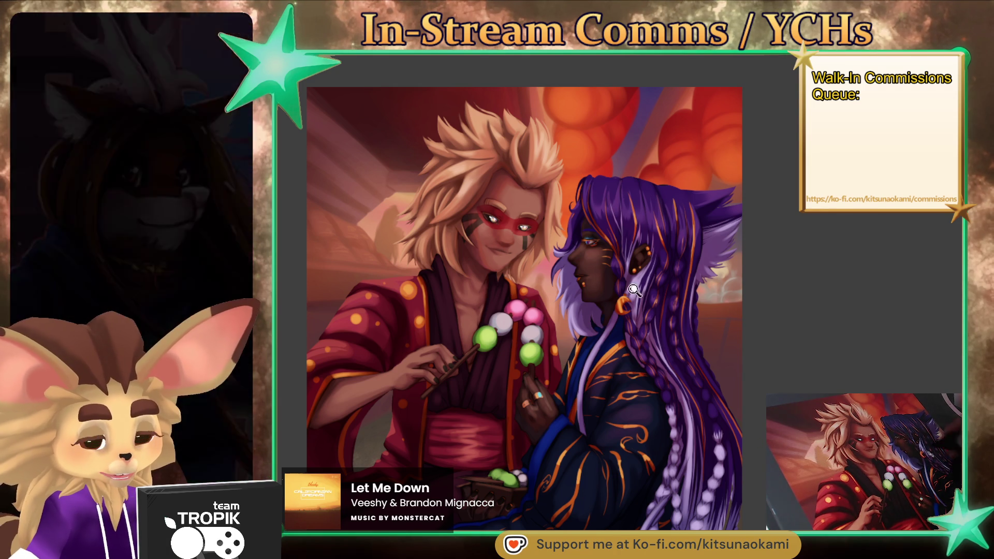
- Dab an orange highlight on the crescent earring's top and enlarge the brush
{"action": "scroll", "coordinate": [637, 287], "scroll_direction": "up", "scroll_amount": 5}
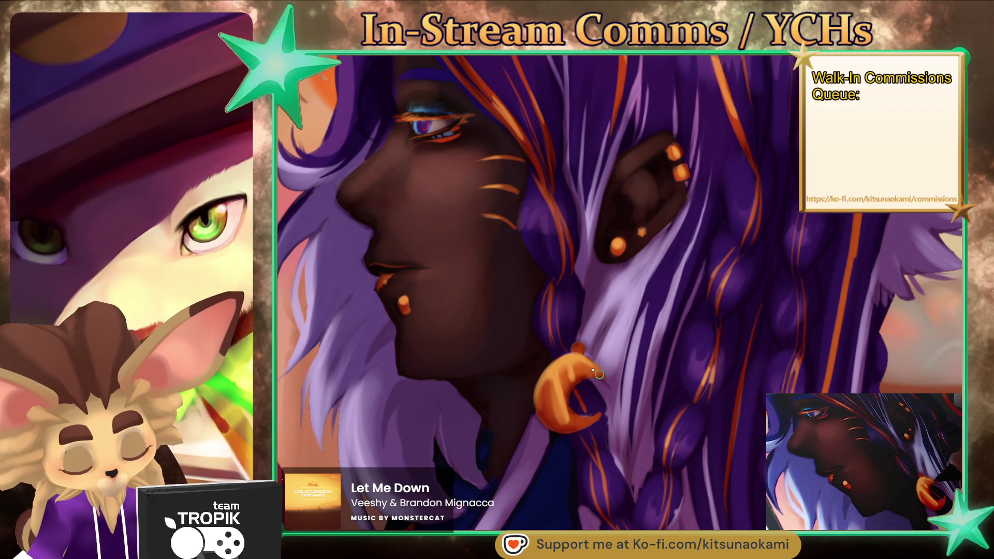
{"action": "left_click", "coordinate": [577, 346]}
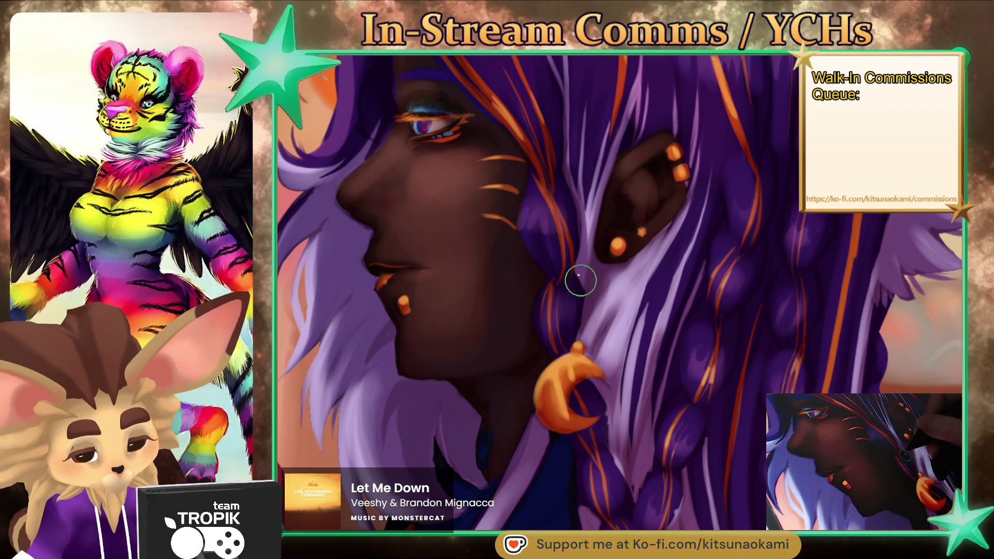
{"action": "key", "text": "bracketright"}
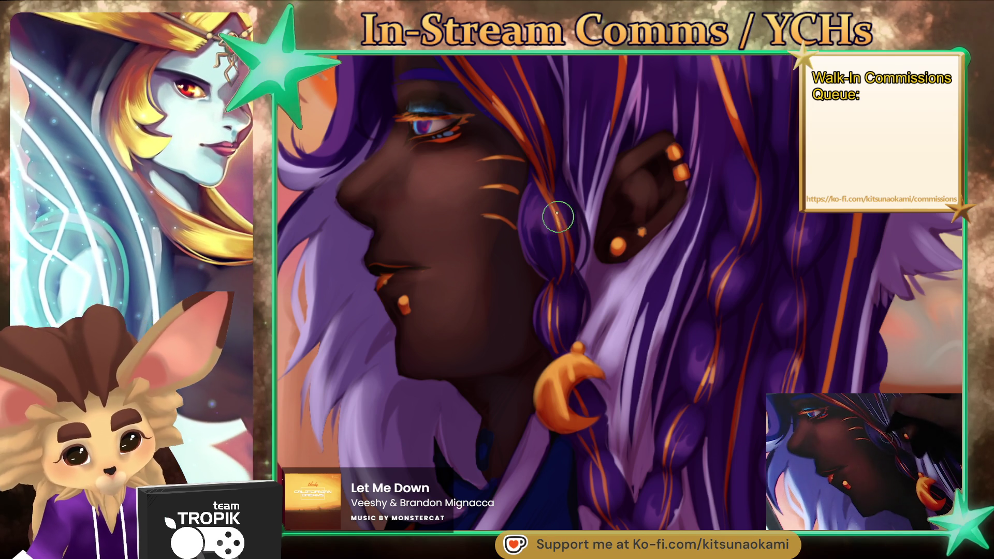
{"action": "scroll", "coordinate": [552, 201], "scroll_direction": "up", "scroll_amount": 3}
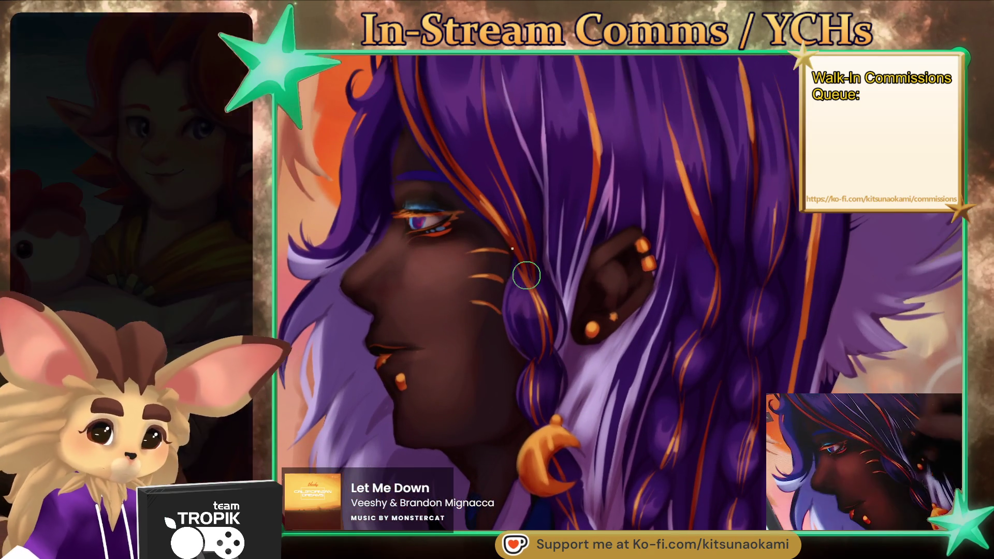
- Sample orange, maroon and purple tones near the ear and hair to repaint the face-framing strands
{"action": "left_click", "coordinate": [523, 235], "text": "ctrl"}
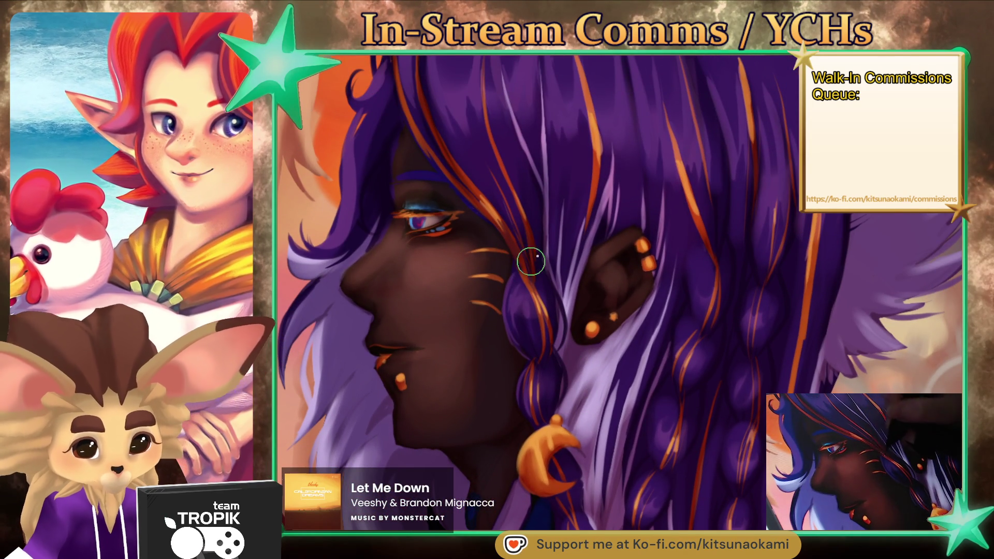
{"action": "left_click", "coordinate": [550, 263], "text": "ctrl"}
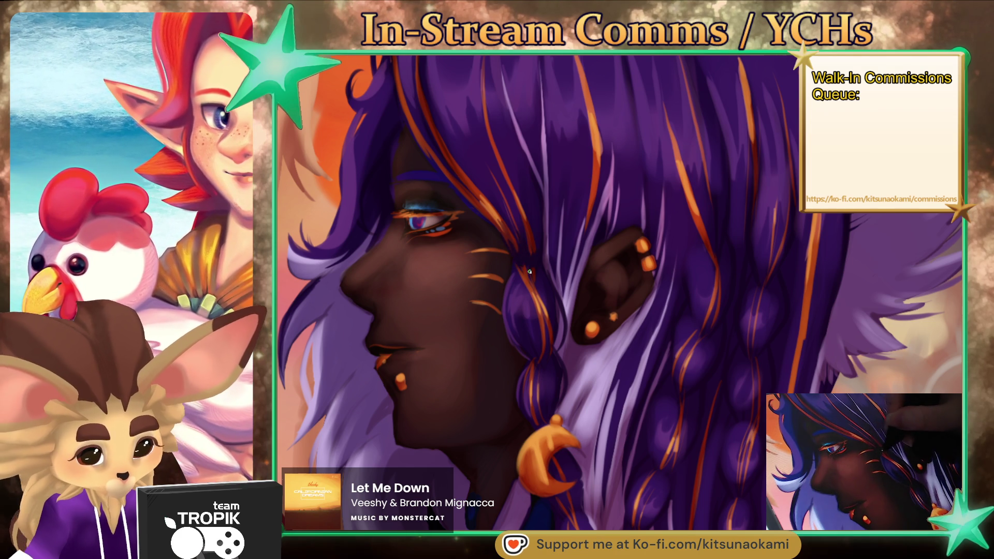
{"action": "left_click", "coordinate": [524, 267], "text": "ctrl"}
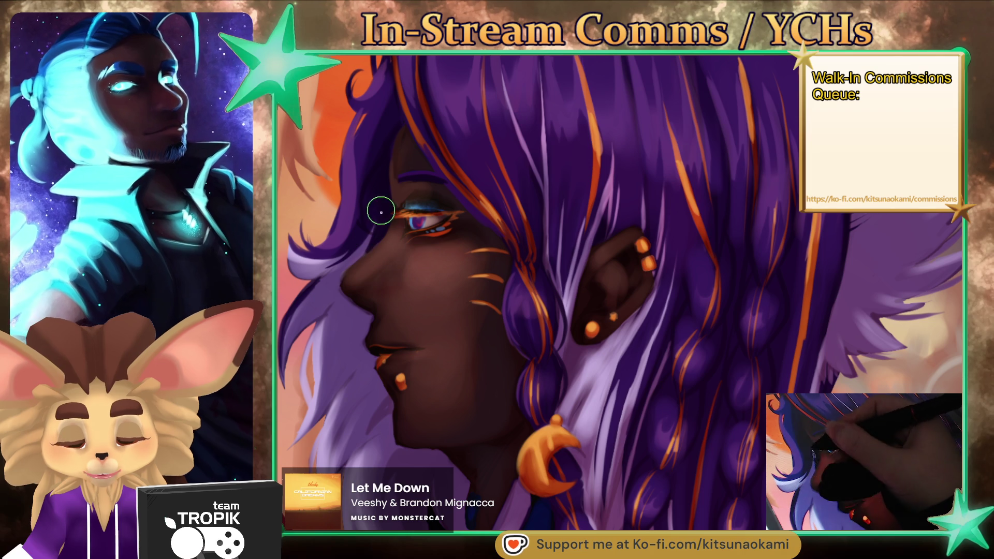
{"action": "scroll", "coordinate": [633, 427], "scroll_direction": "down", "scroll_amount": 2}
{"action": "left_click_drag", "start_coordinate": [632, 427], "coordinate": [653, 409]}
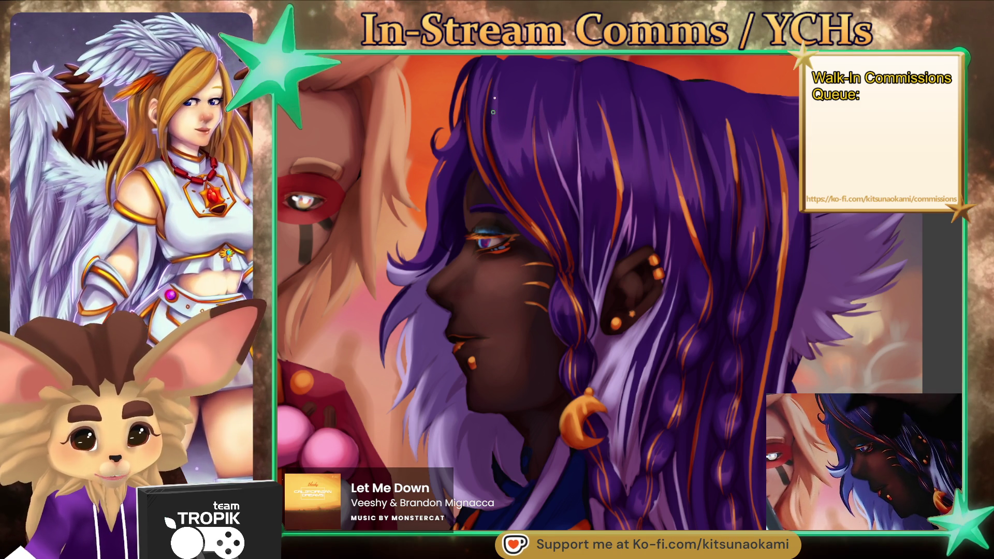
{"action": "left_click", "coordinate": [516, 176], "text": "ctrl"}
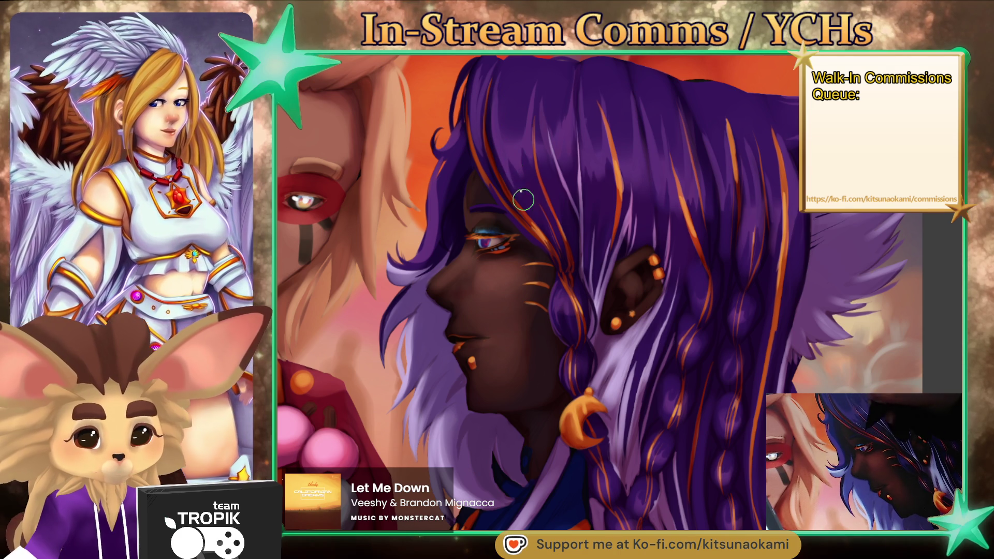
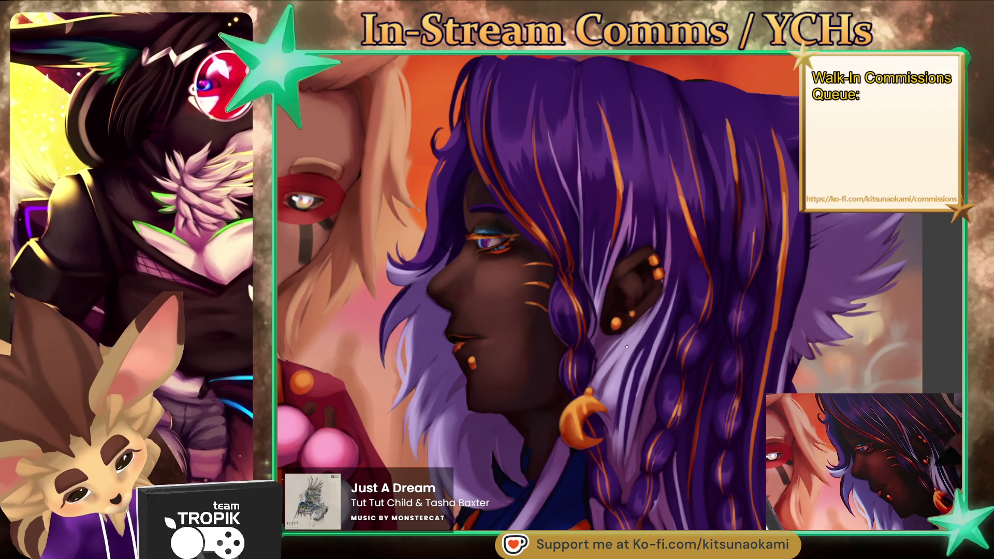
- Sample lavender from the collar and paint over the hair edge with a larger brush
{"action": "left_click_drag", "start_coordinate": [644, 417], "coordinate": [656, 223]}
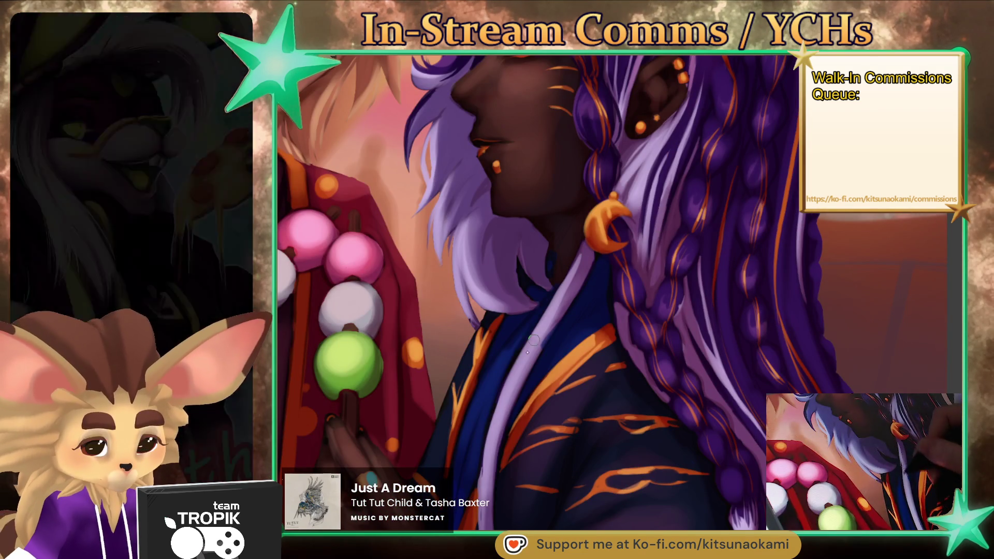
{"action": "left_click", "coordinate": [546, 329], "text": "alt"}
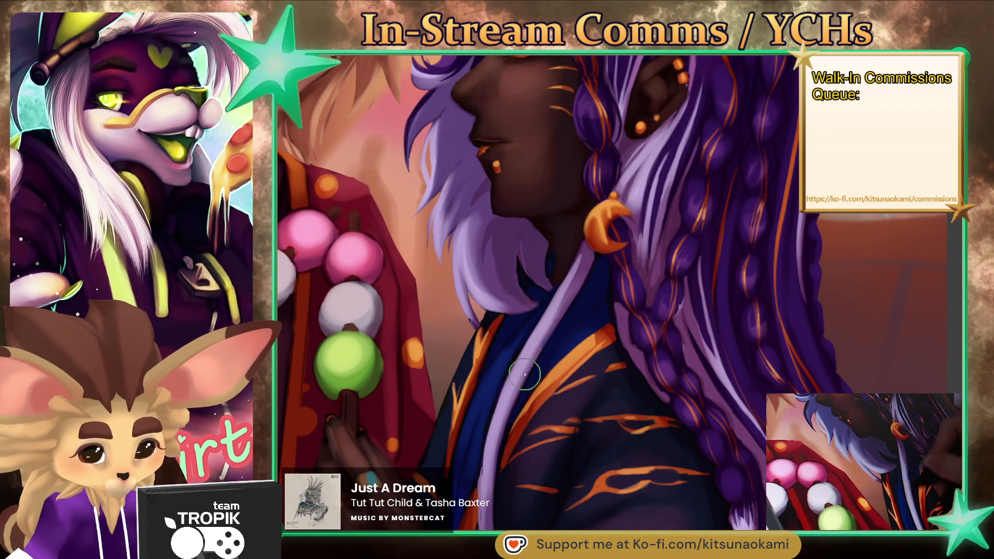
{"action": "key", "text": "bracketright"}
{"action": "key", "text": "bracketright"}
{"action": "key", "text": "bracketright"}
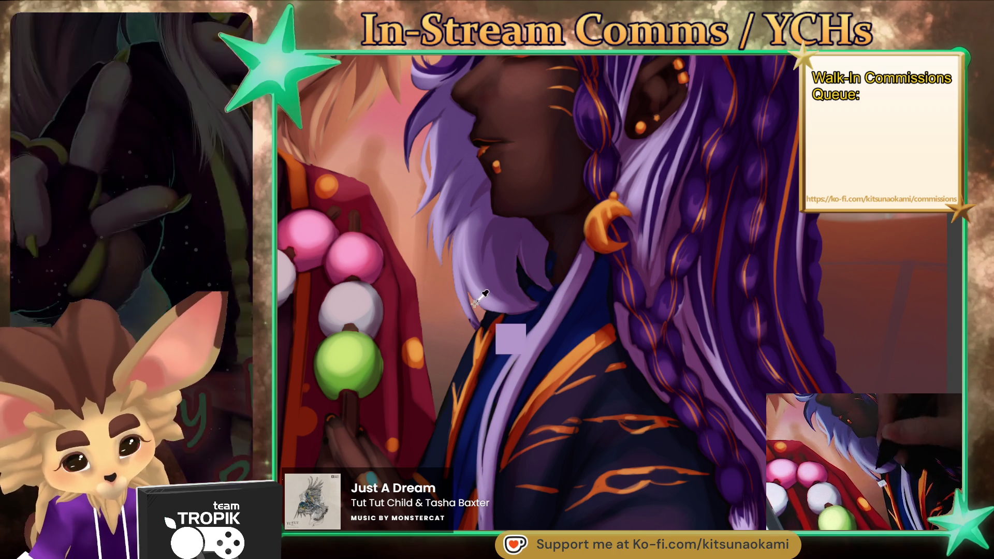
{"action": "left_click_drag", "start_coordinate": [467, 308], "coordinate": [466, 267]}
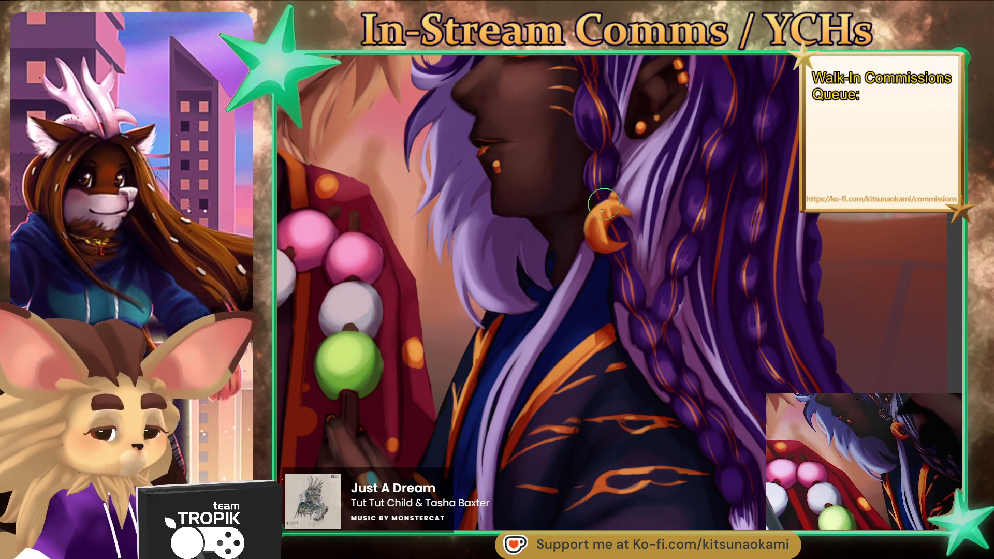
{"action": "left_click", "coordinate": [614, 211], "text": "alt"}
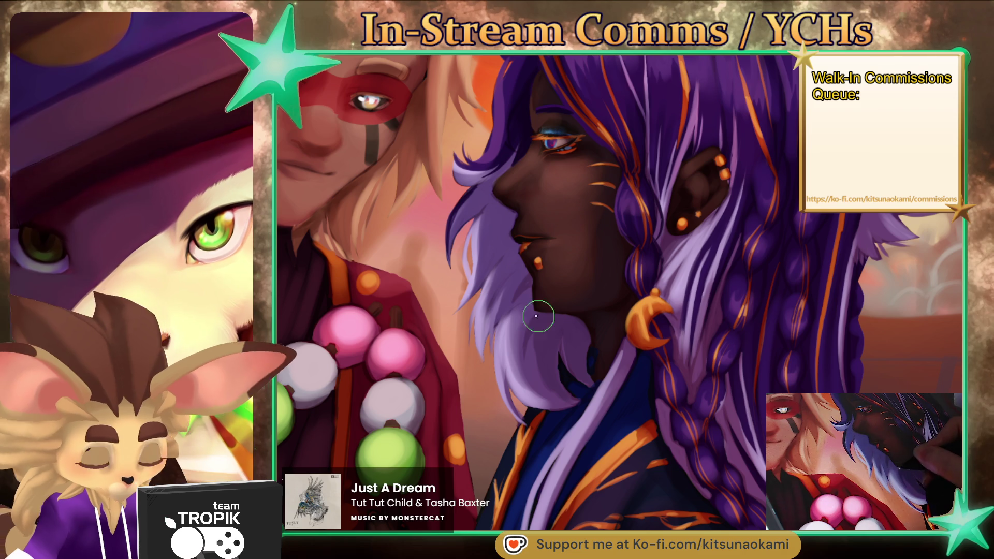
- Sample a colour around the elf's eye and enlarge the brush for face work
{"action": "key", "text": "bracketright"}
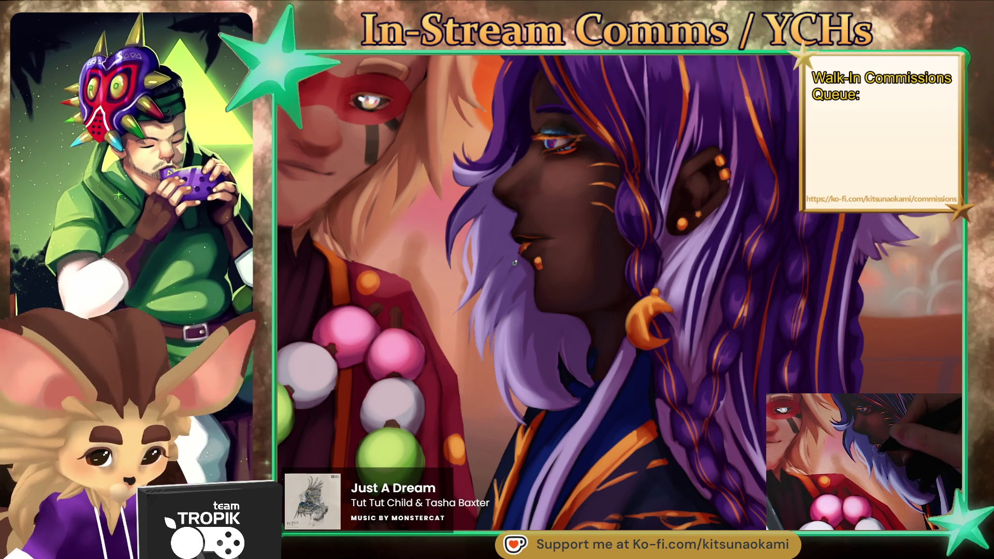
{"action": "left_click", "coordinate": [523, 132], "text": "alt"}
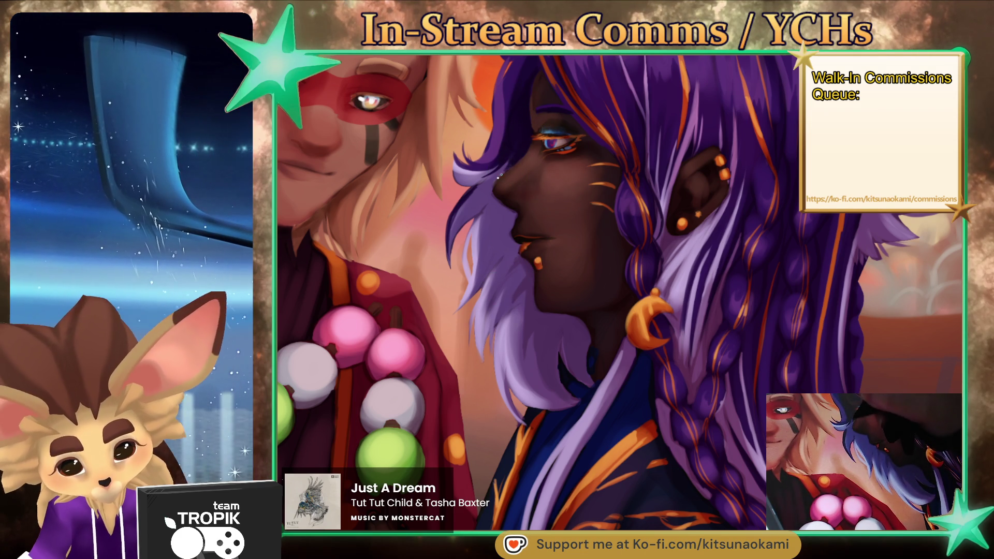
{"action": "key", "text": "e"}
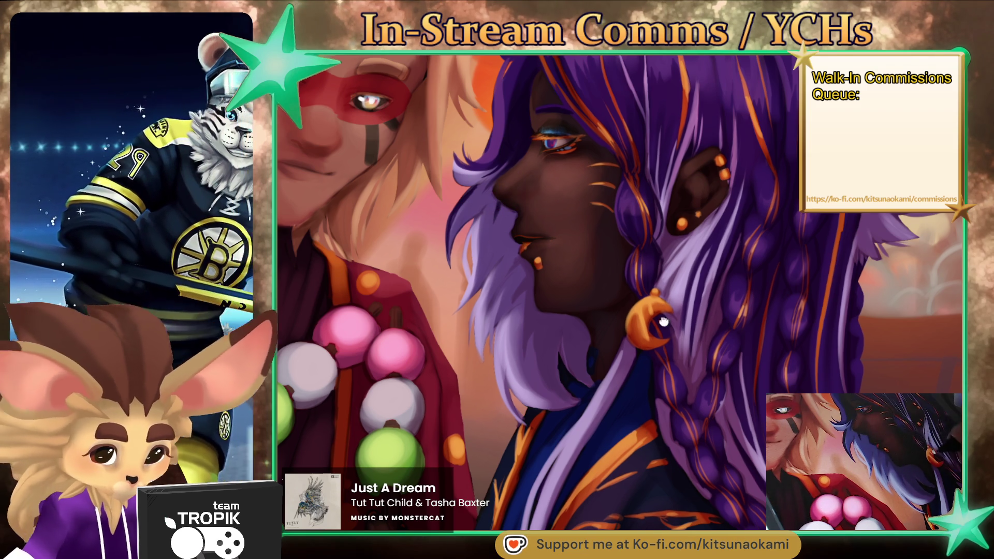
{"action": "left_click_drag", "start_coordinate": [500, 203], "coordinate": [483, 321]}
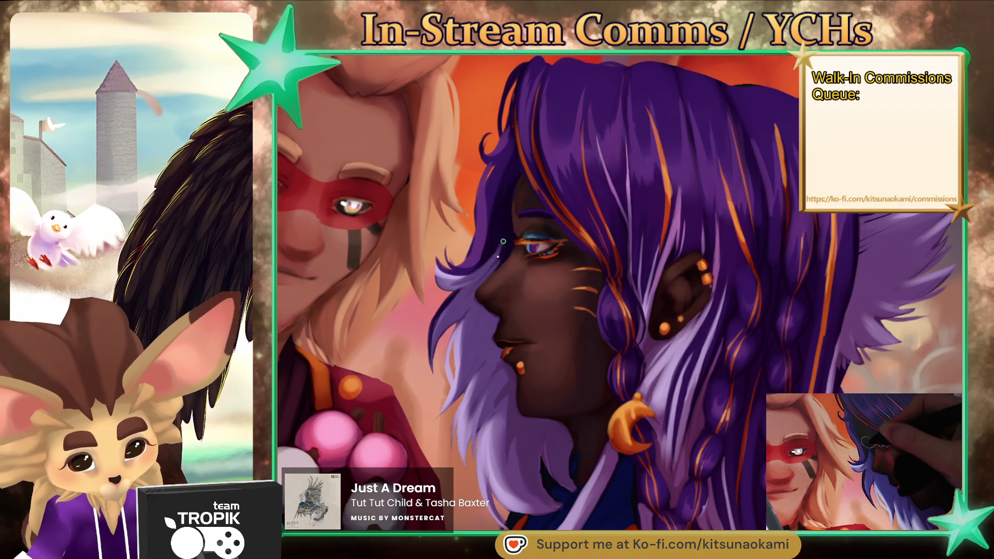
{"action": "scroll", "coordinate": [529, 239], "scroll_direction": "down", "scroll_amount": 3}
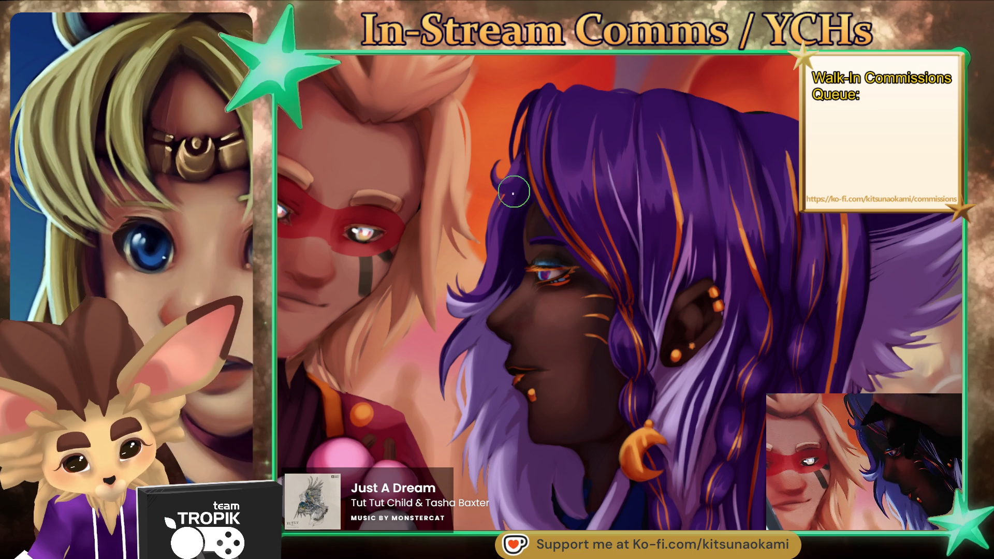
- Pick the orange from the hair streaks and a tone near the eyebrow to paint highlights
{"action": "left_click_drag", "start_coordinate": [668, 195], "coordinate": [650, 231]}
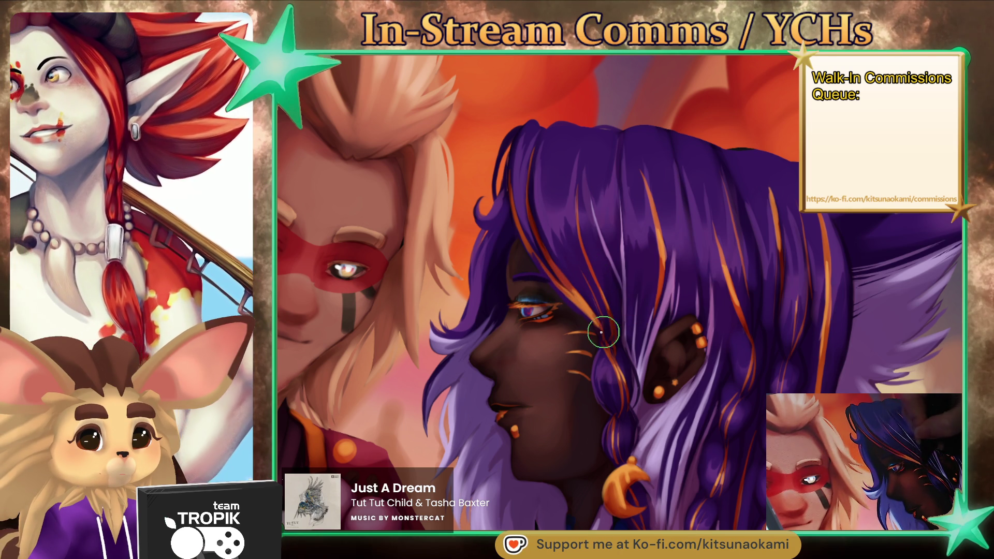
{"action": "left_click_drag", "start_coordinate": [602, 337], "coordinate": [535, 157]}
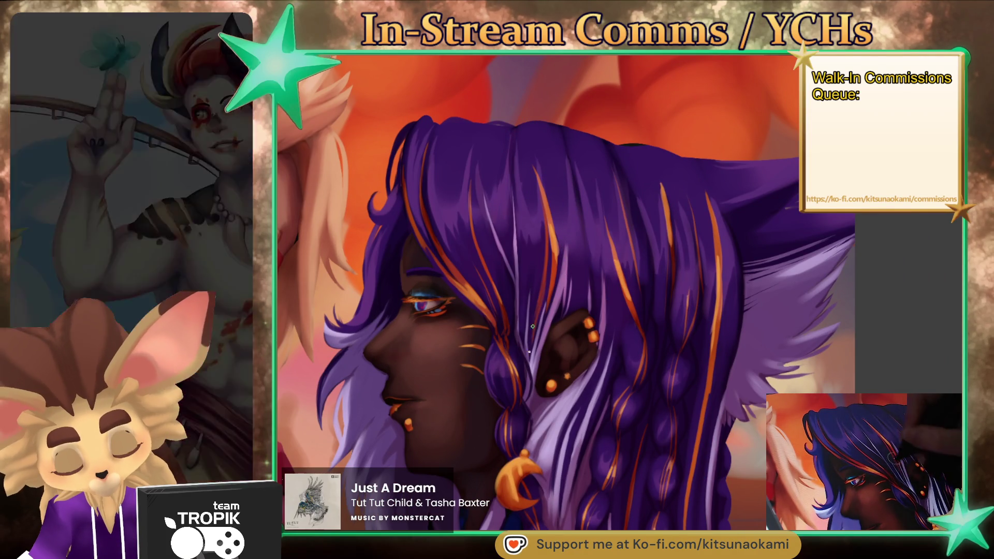
{"action": "left_click", "coordinate": [553, 241], "text": "alt"}
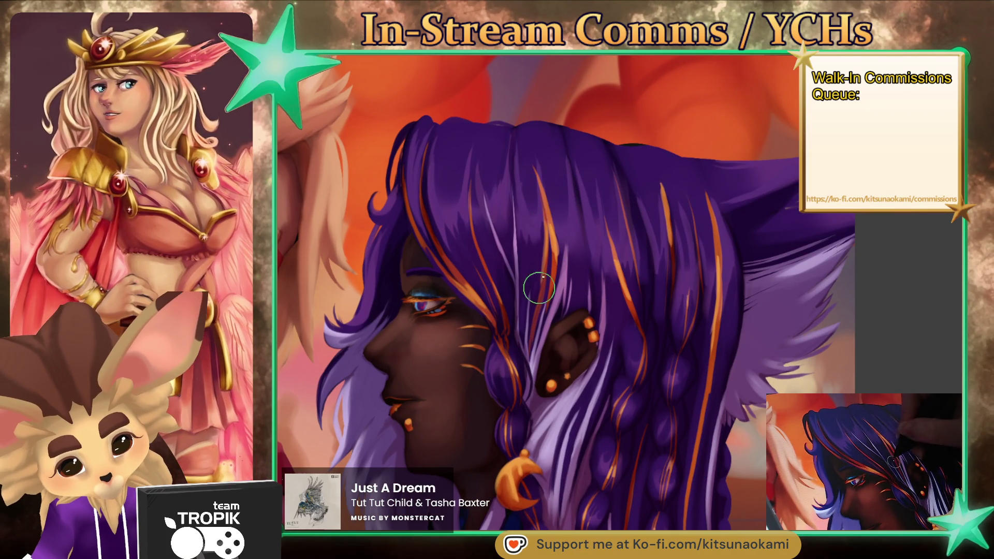
{"action": "left_click", "coordinate": [539, 160], "text": "alt"}
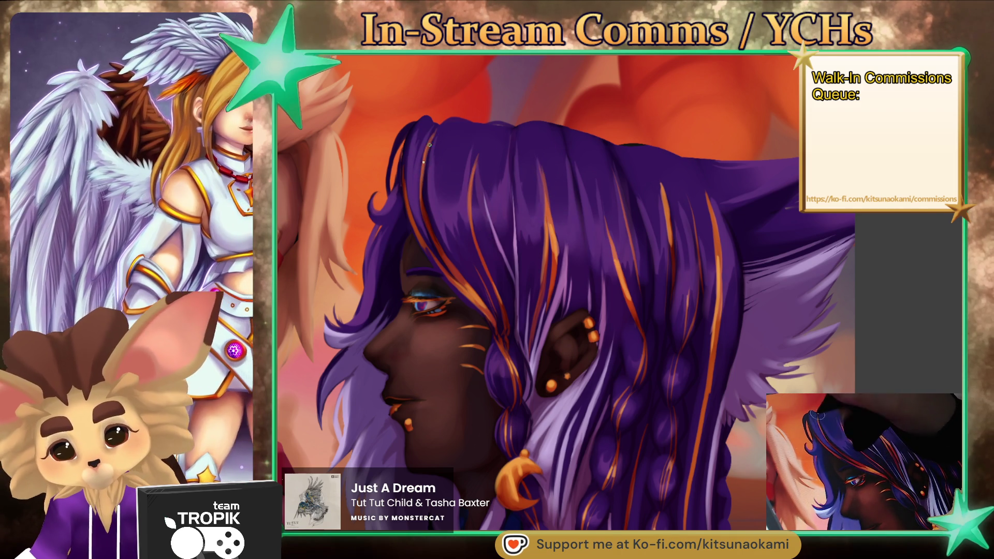
{"action": "left_click", "coordinate": [444, 270], "text": "alt"}
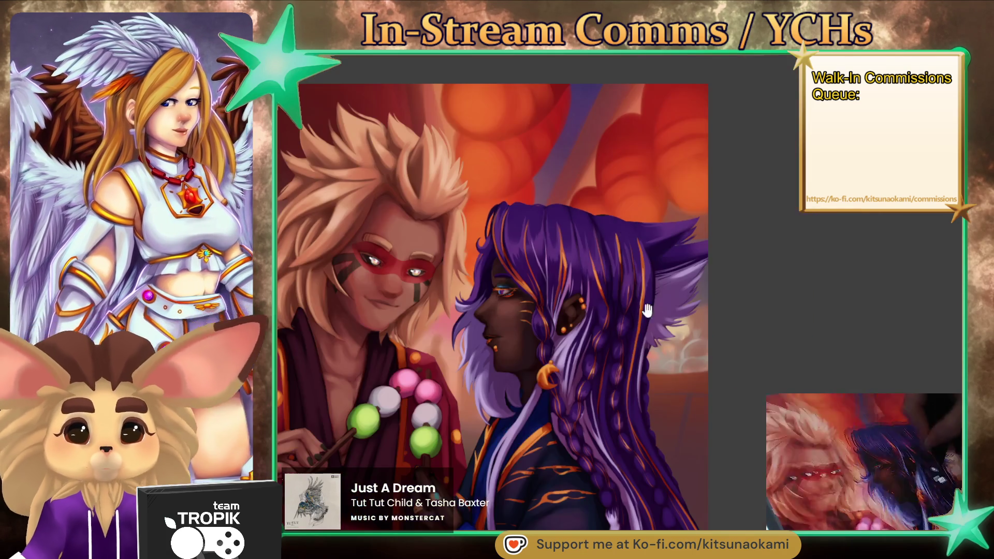
- Zoom in on the hair below the ear and sample purple and piercing colours to refine strands
{"action": "scroll", "coordinate": [569, 273], "scroll_direction": "down", "scroll_amount": 5}
{"action": "scroll", "coordinate": [645, 280], "scroll_direction": "up", "scroll_amount": 5}
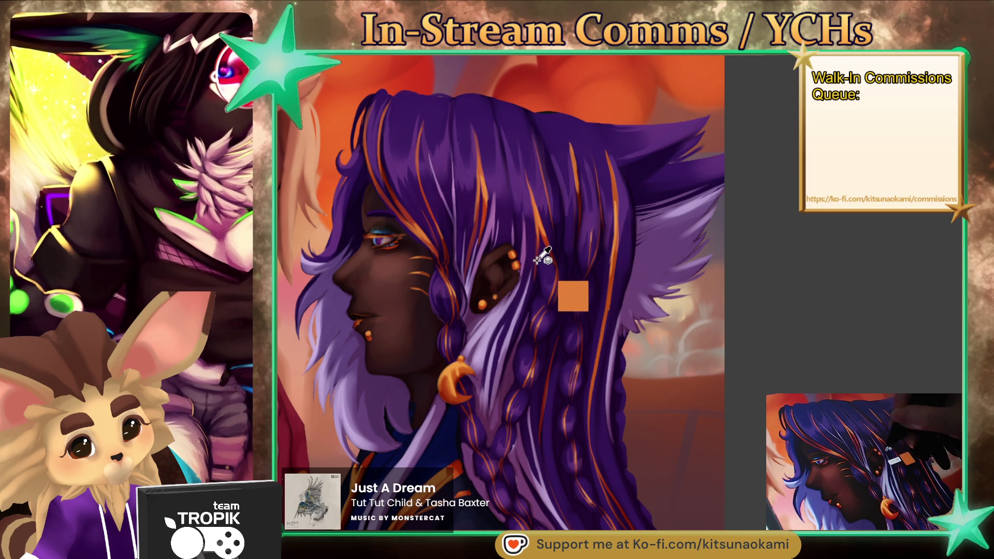
{"action": "left_click_drag", "start_coordinate": [561, 271], "coordinate": [476, 243]}
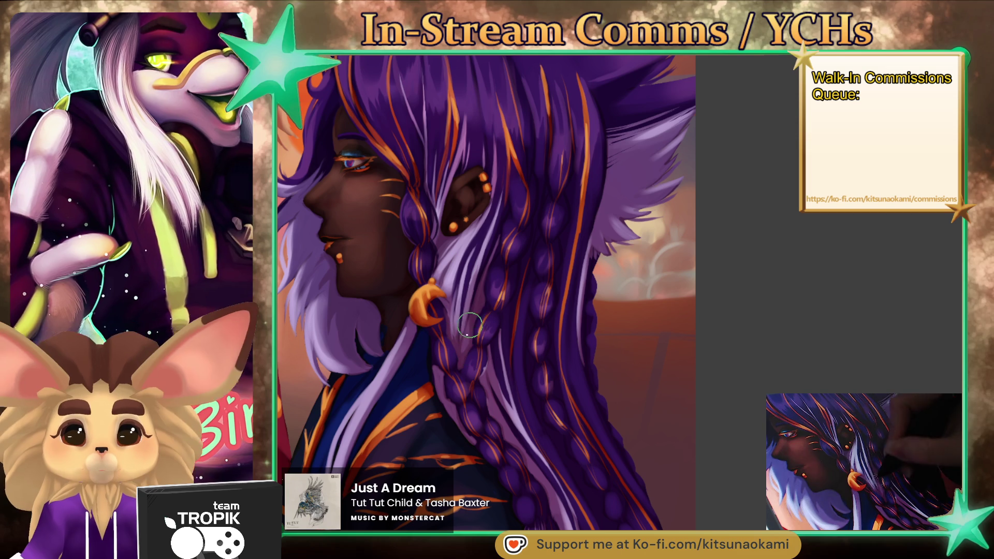
{"action": "scroll", "coordinate": [520, 171], "scroll_direction": "up", "scroll_amount": 3}
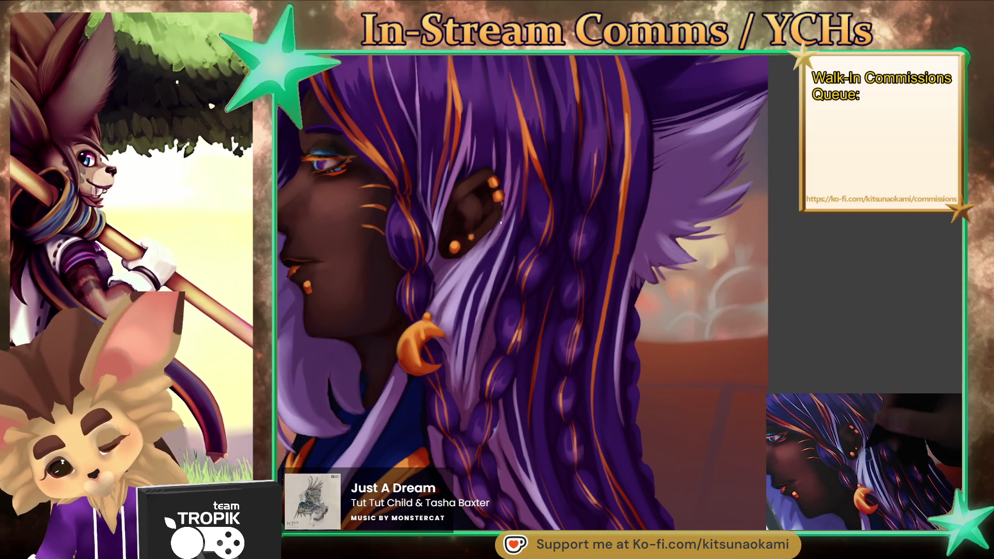
{"action": "left_click", "coordinate": [505, 153], "text": "ctrl"}
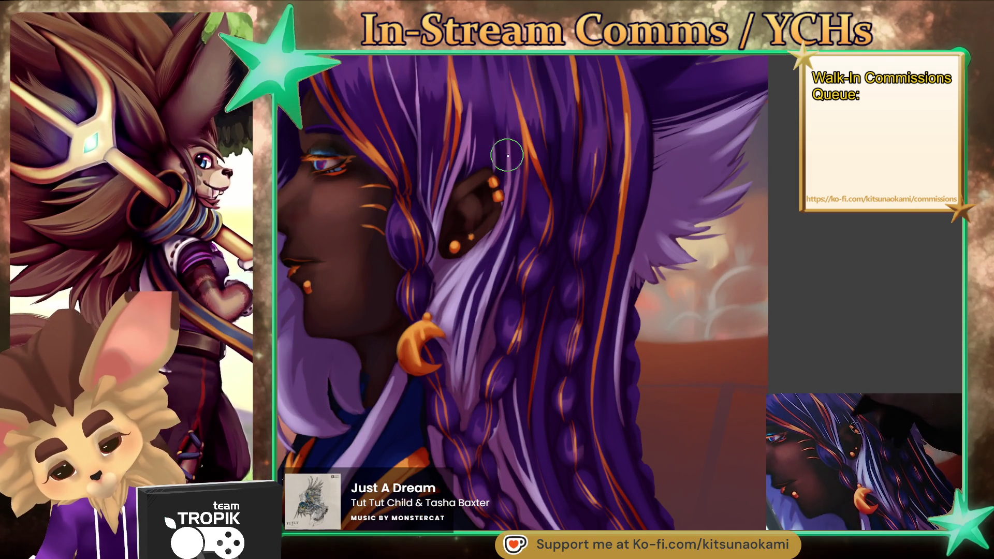
{"action": "scroll", "coordinate": [506, 129], "scroll_direction": "up", "scroll_amount": 2}
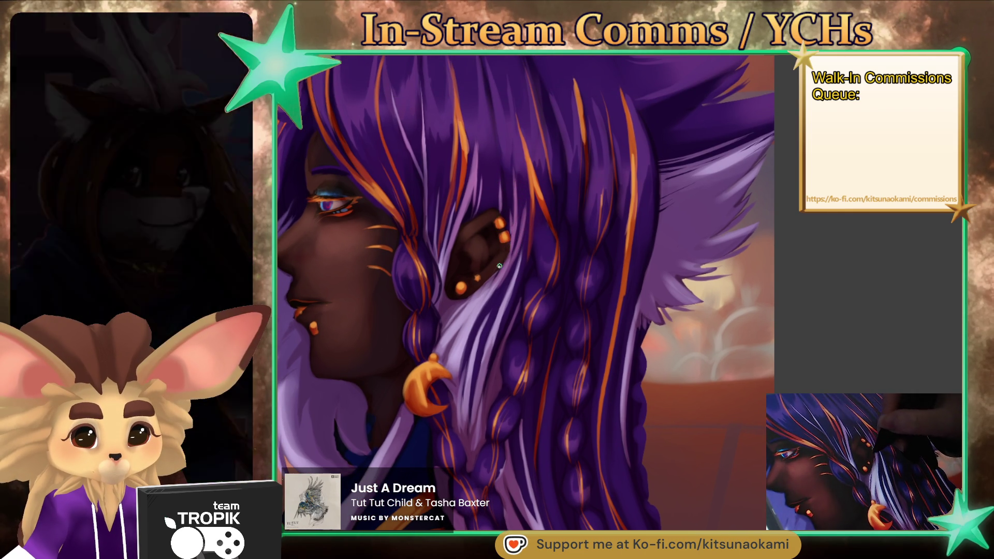
{"action": "scroll", "coordinate": [506, 252], "scroll_direction": "up", "scroll_amount": 3}
{"action": "left_click", "coordinate": [494, 218], "text": "ctrl"}
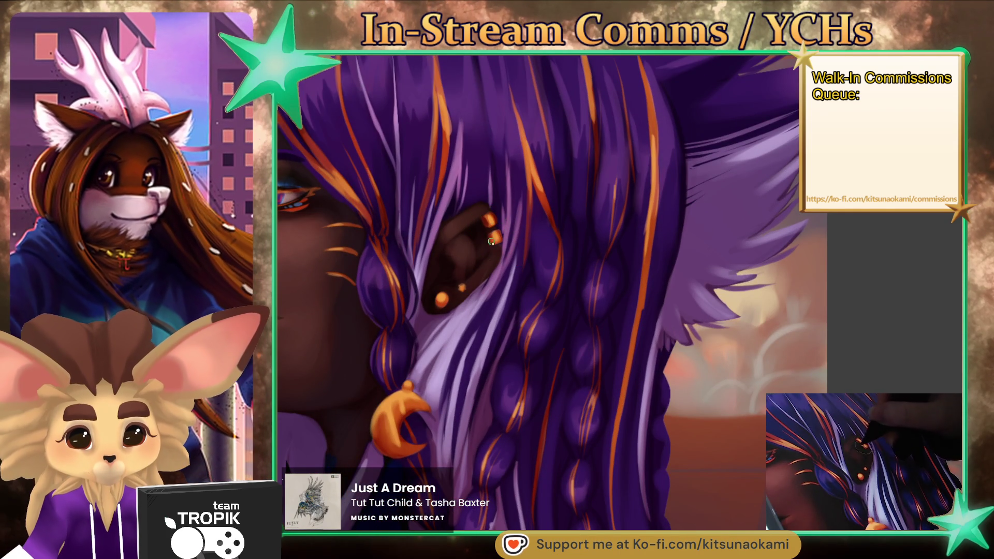
{"action": "scroll", "coordinate": [508, 223], "scroll_direction": "down", "scroll_amount": 5}
{"action": "scroll", "coordinate": [512, 323], "scroll_direction": "down", "scroll_amount": 4}
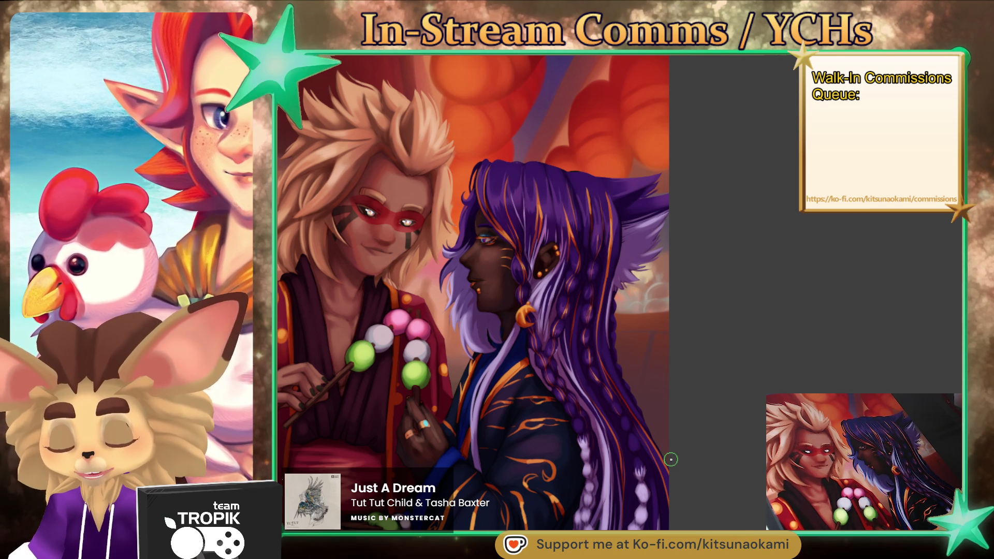
- Sample the braid's purple to paint along the braids, then fit the painting in view
{"action": "scroll", "coordinate": [636, 365], "scroll_direction": "up", "scroll_amount": 5}
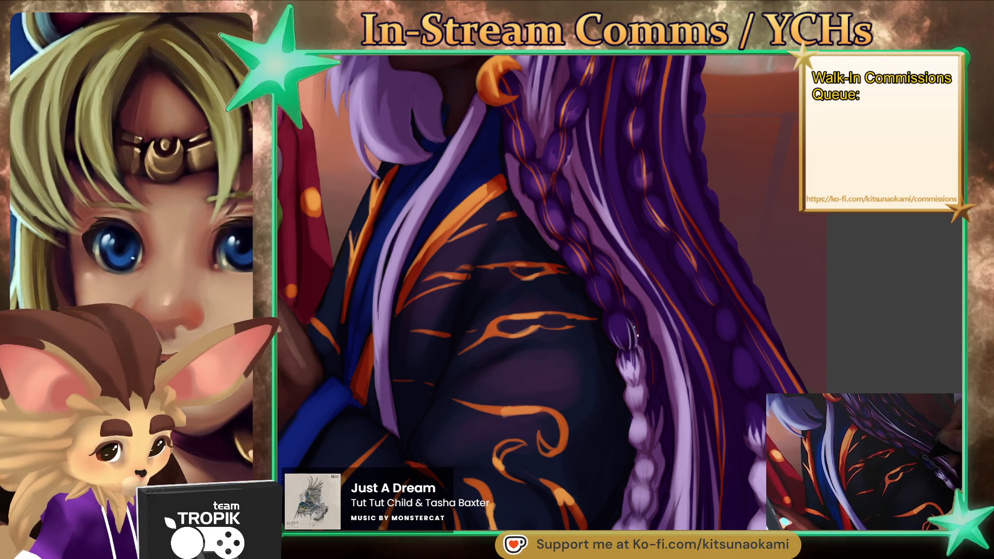
{"action": "scroll", "coordinate": [672, 285], "scroll_direction": "up", "scroll_amount": 5}
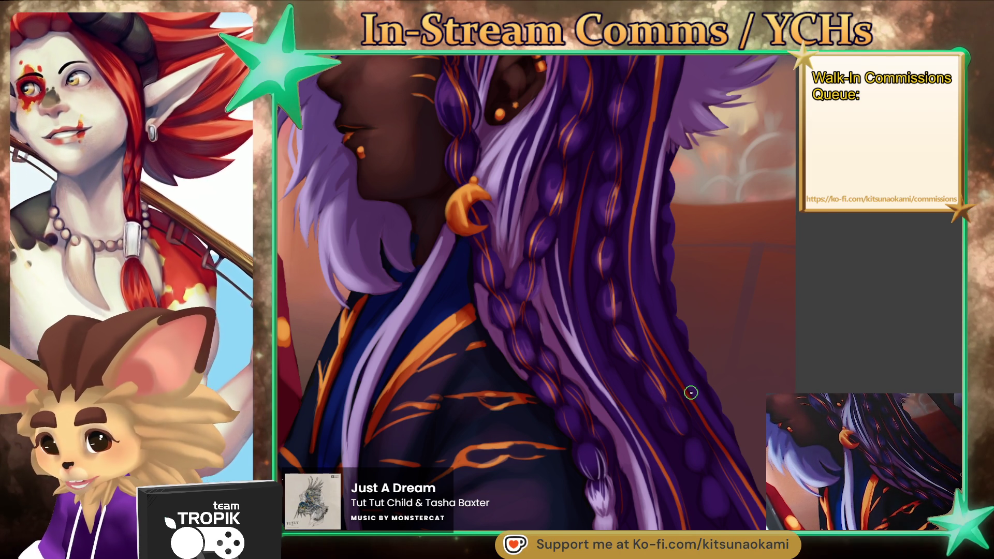
{"action": "left_click_drag", "start_coordinate": [690, 337], "coordinate": [704, 466]}
{"action": "left_click", "coordinate": [564, 297], "text": "ctrl"}
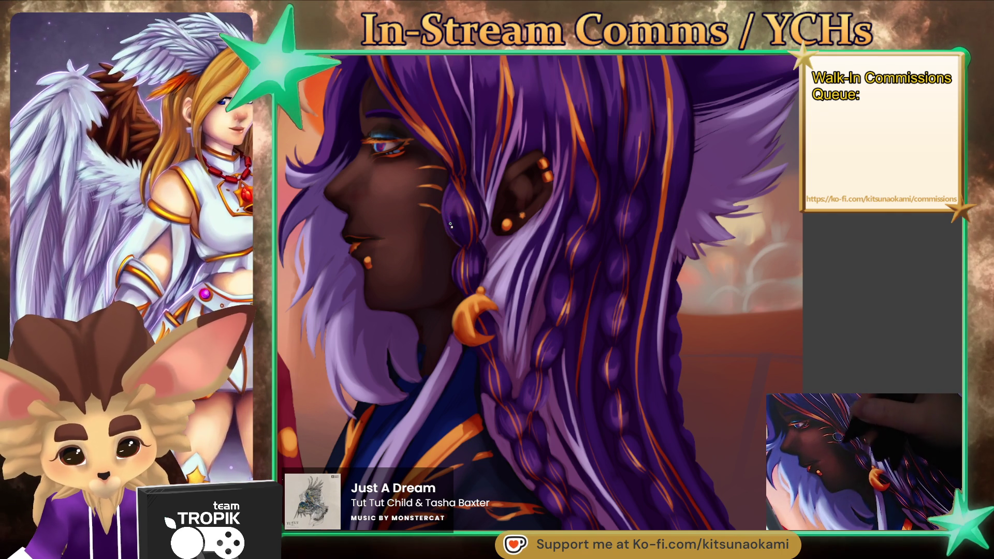
{"action": "scroll", "coordinate": [464, 199], "scroll_direction": "down", "scroll_amount": 1}
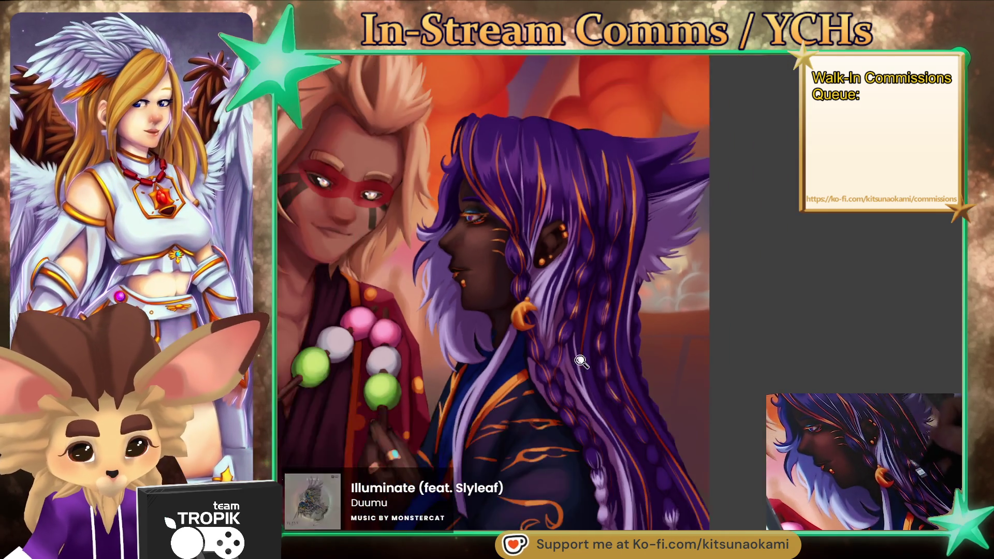
{"action": "key", "text": "ctrl+0"}
{"action": "left_click_drag", "start_coordinate": [617, 359], "coordinate": [632, 344]}
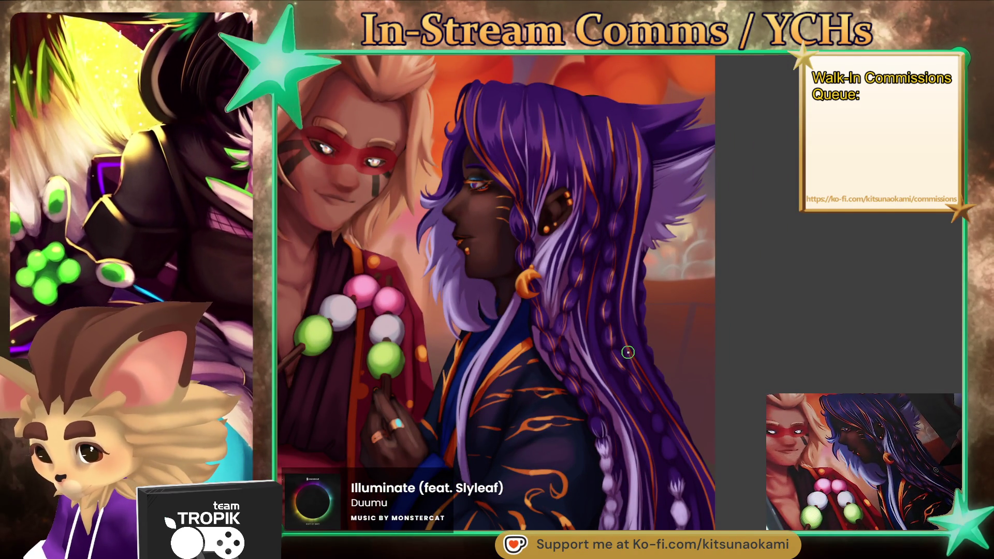
- Zoom in on the elf's face, refit the whole illustration, then zoom back in
{"action": "scroll", "coordinate": [632, 349], "scroll_direction": "up", "scroll_amount": 5}
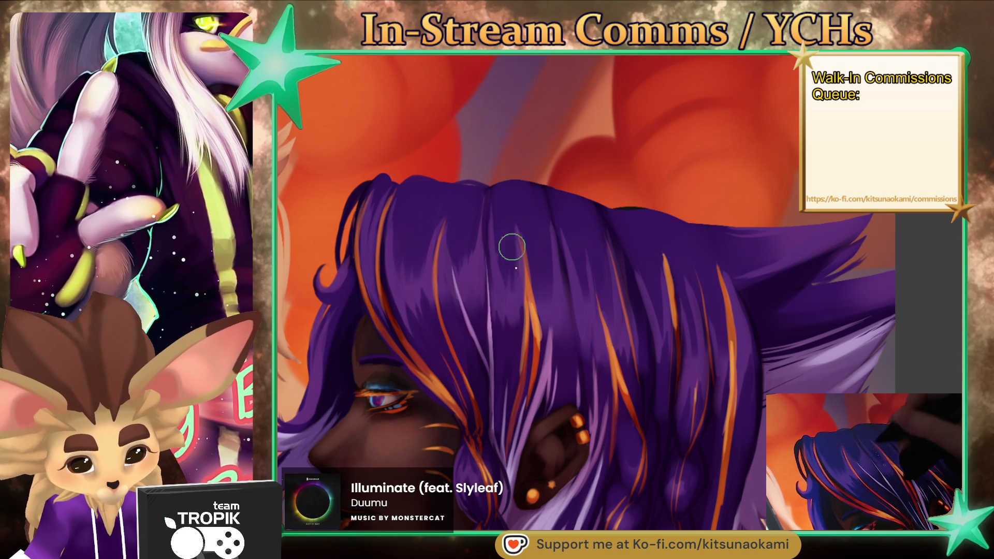
{"action": "key", "text": "ctrl+0"}
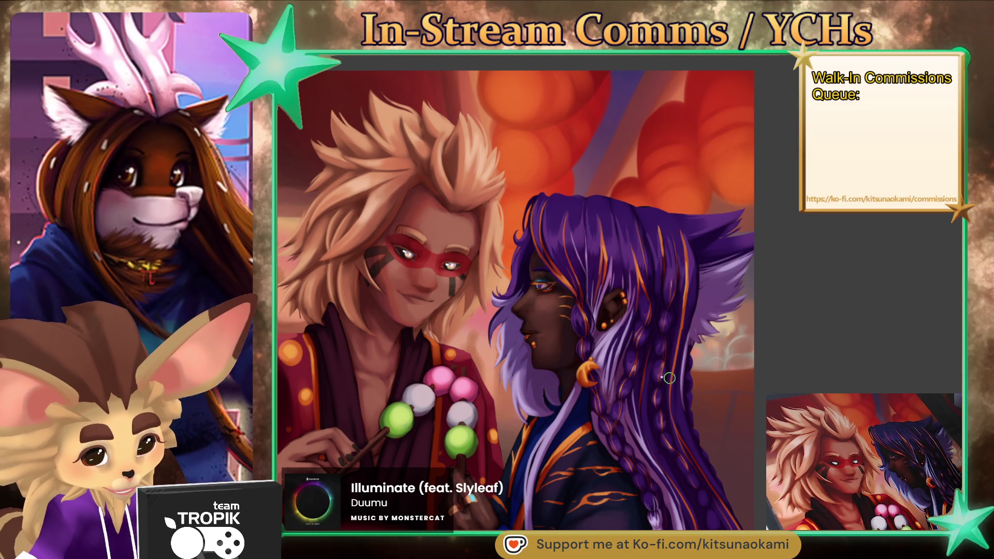
{"action": "scroll", "coordinate": [542, 282], "scroll_direction": "up", "scroll_amount": 3}
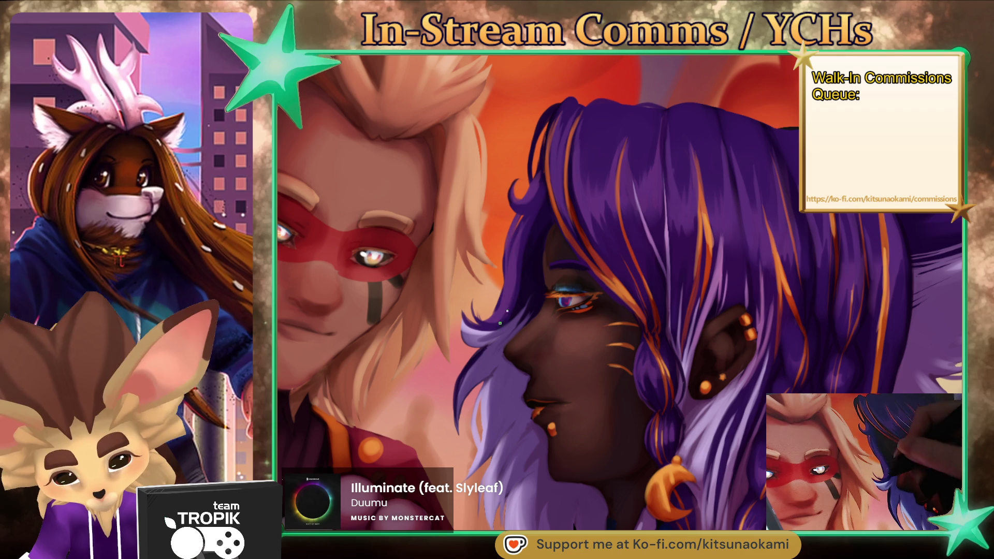
- Pick dark purple from the hair and paint a tapered strand into it
{"action": "left_click_drag", "start_coordinate": [569, 184], "coordinate": [590, 163]}
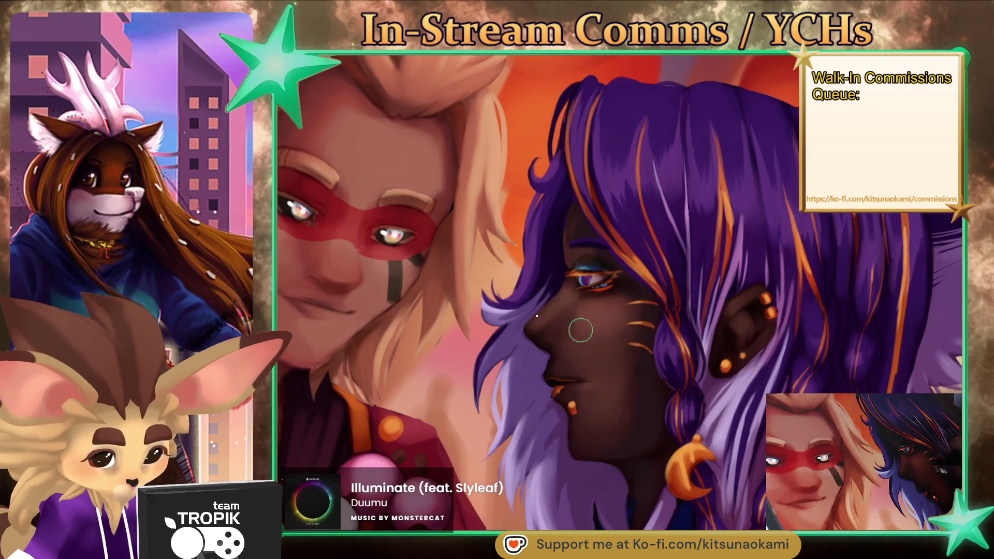
{"action": "left_click", "coordinate": [500, 311], "text": "alt"}
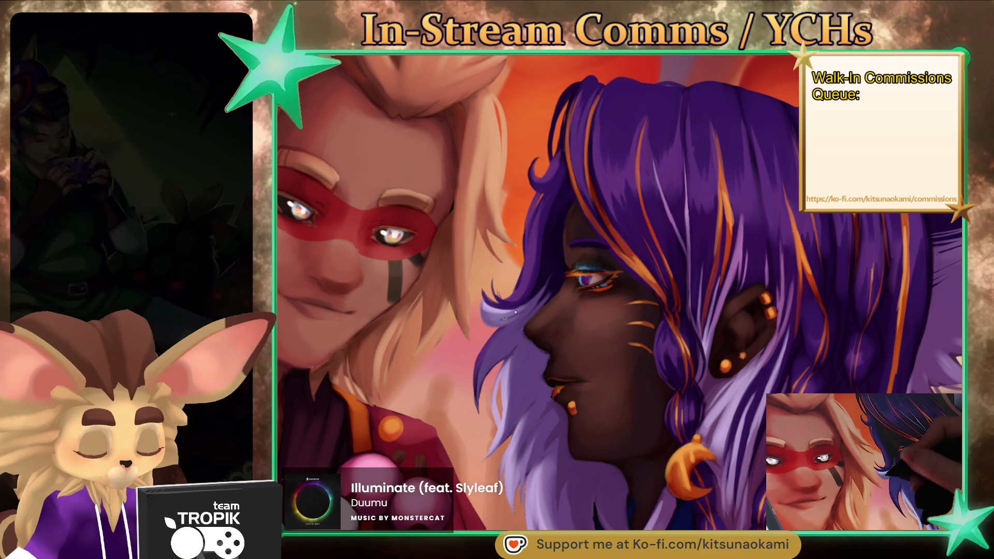
{"action": "left_click_drag", "start_coordinate": [480, 356], "coordinate": [478, 405]}
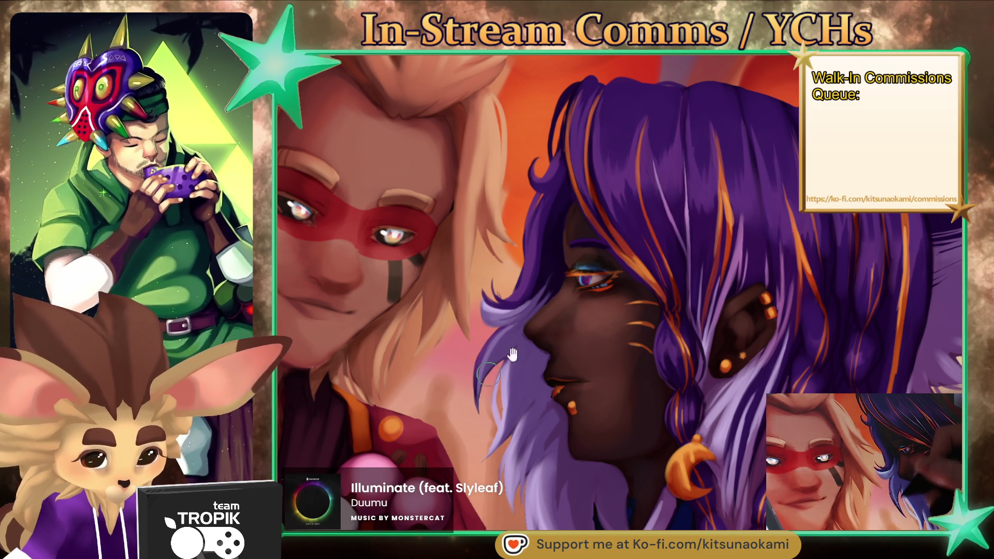
{"action": "scroll", "coordinate": [501, 330], "scroll_direction": "down", "scroll_amount": 3}
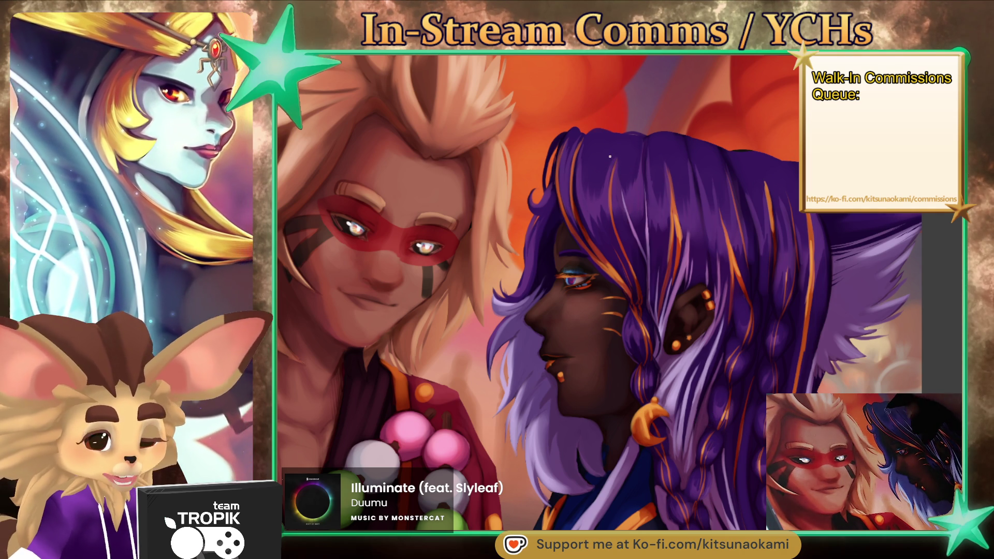
- Bring the top of the hair into view and shrink the brush for finer strands
{"action": "mouse_move", "coordinate": [596, 175]}
{"action": "left_mouse_down"}
{"action": "mouse_move", "coordinate": [604, 210]}
{"action": "mouse_move", "coordinate": [672, 215]}
{"action": "mouse_move", "coordinate": [726, 259]}
{"action": "left_mouse_up"}
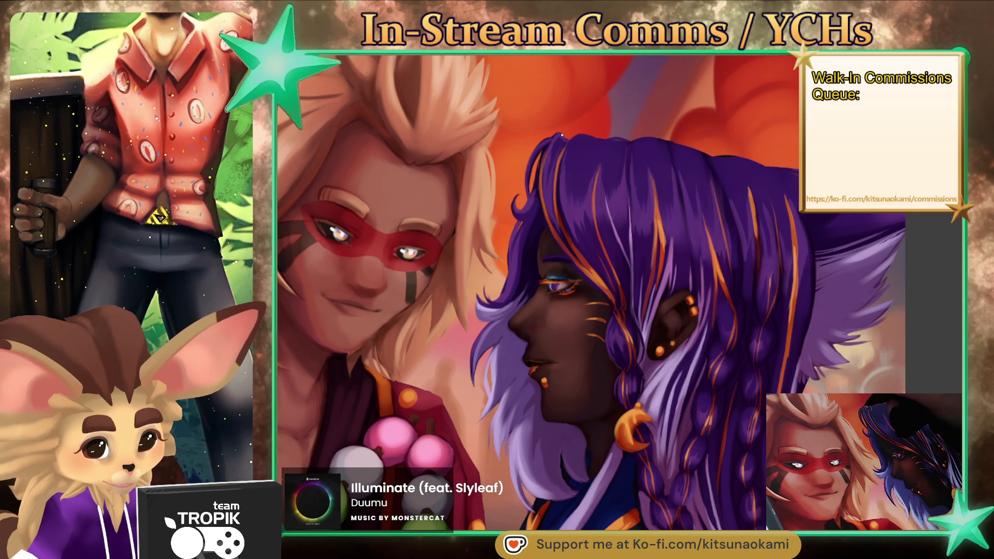
{"action": "left_click_drag", "start_coordinate": [687, 250], "coordinate": [683, 259]}
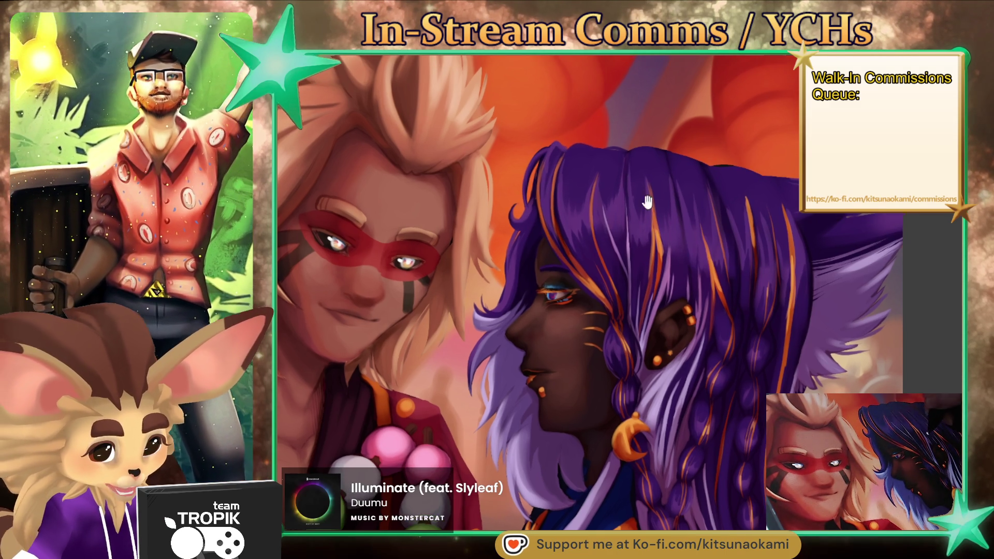
{"action": "left_click_drag", "start_coordinate": [685, 190], "coordinate": [677, 167]}
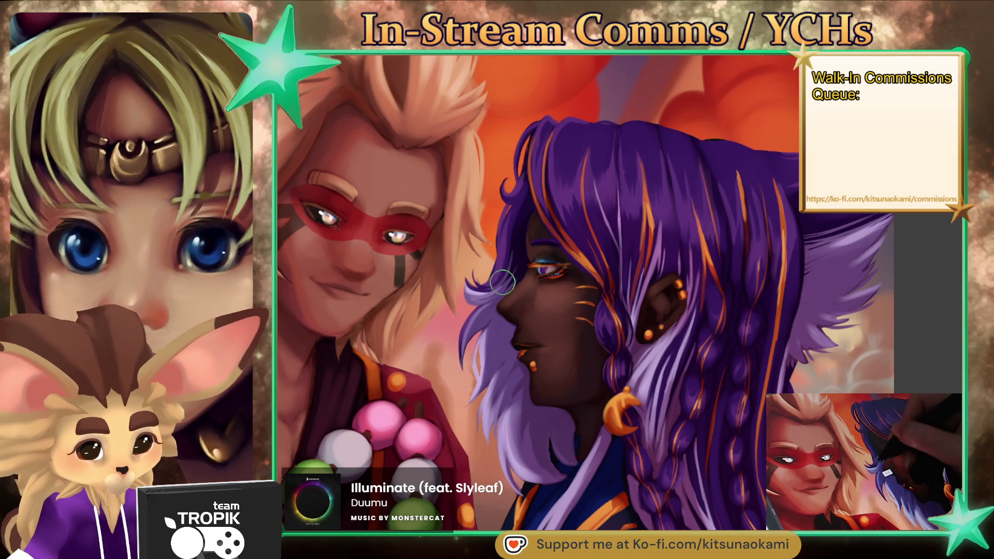
{"action": "key", "text": "["}
{"action": "key", "text": "["}
{"action": "key", "text": "["}
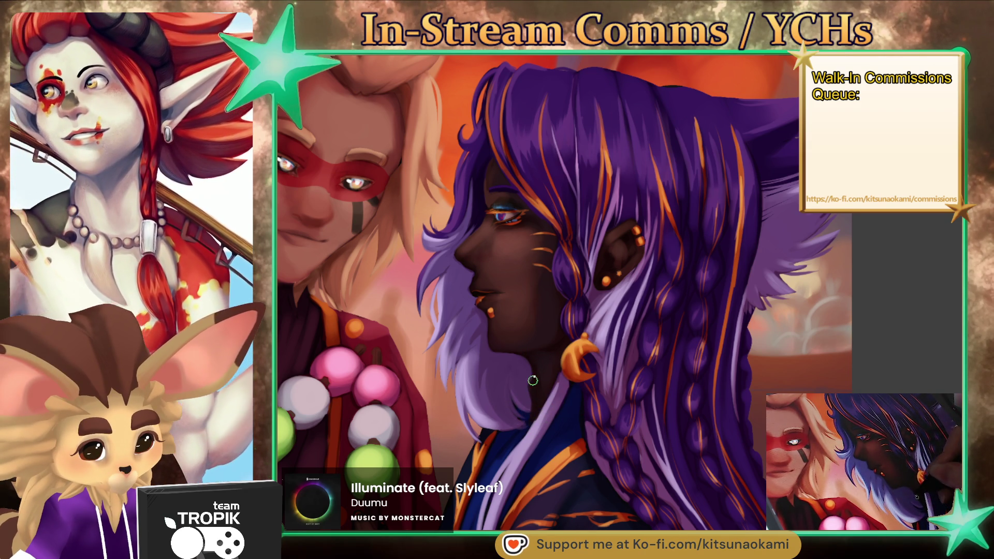
{"action": "scroll", "coordinate": [528, 352], "scroll_direction": "down", "scroll_amount": 5}
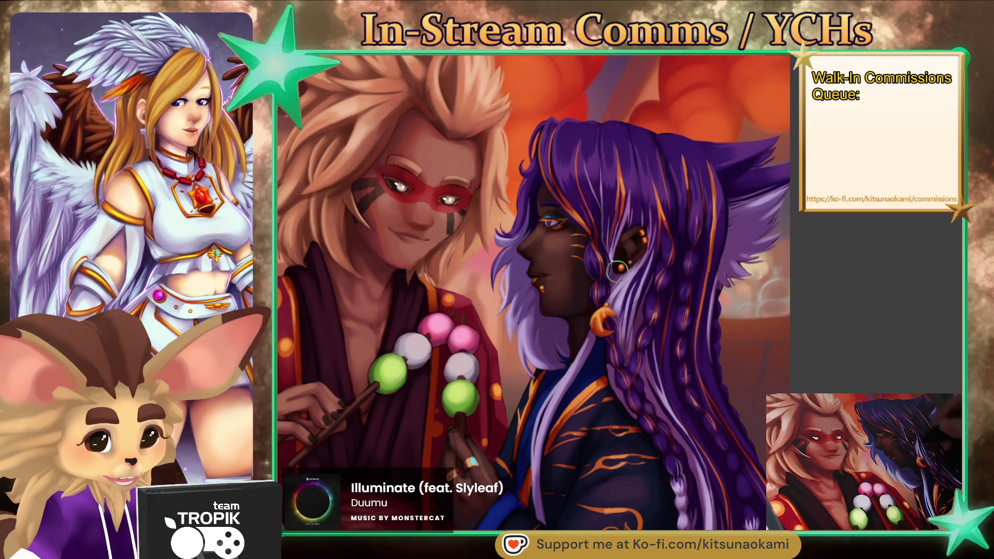
{"action": "scroll", "coordinate": [588, 248], "scroll_direction": "up", "scroll_amount": 3}
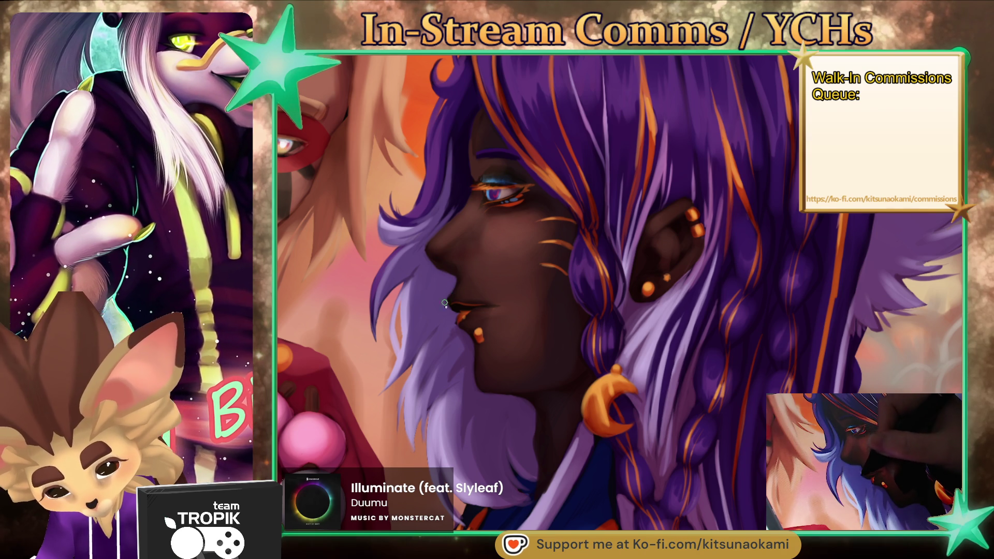
{"action": "key", "text": "bracketright"}
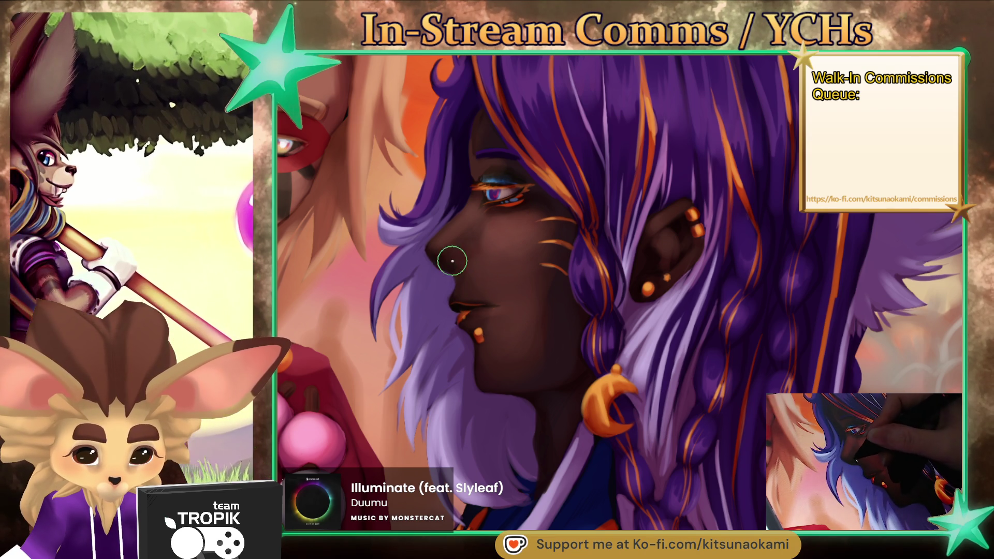
{"action": "left_click_drag", "start_coordinate": [471, 267], "coordinate": [476, 292]}
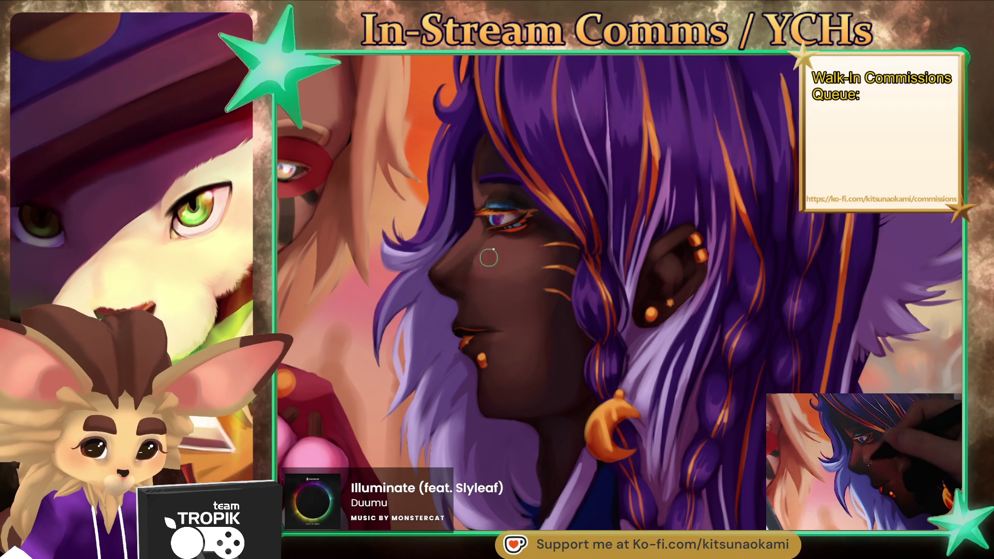
{"action": "key", "text": "bracketright"}
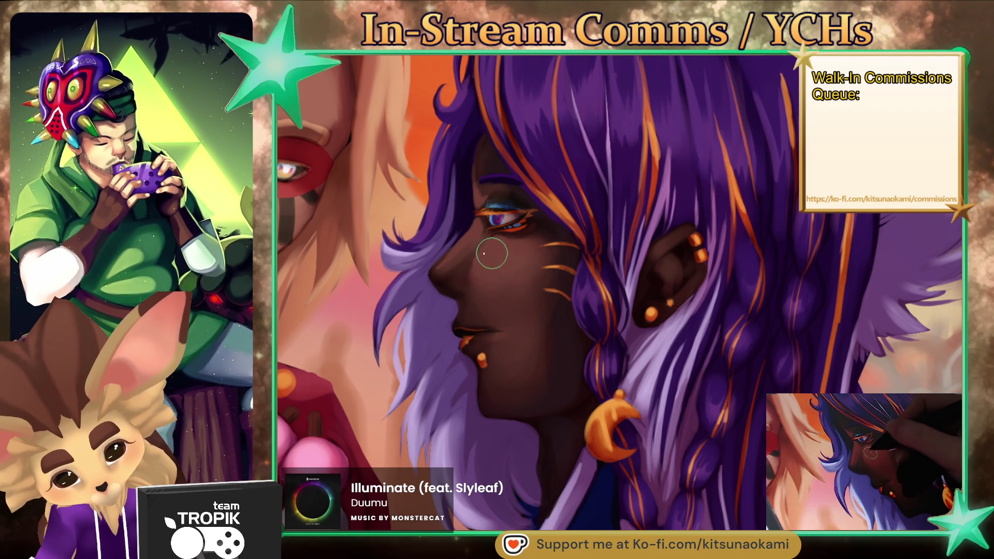
{"action": "key", "text": "bracketleft"}
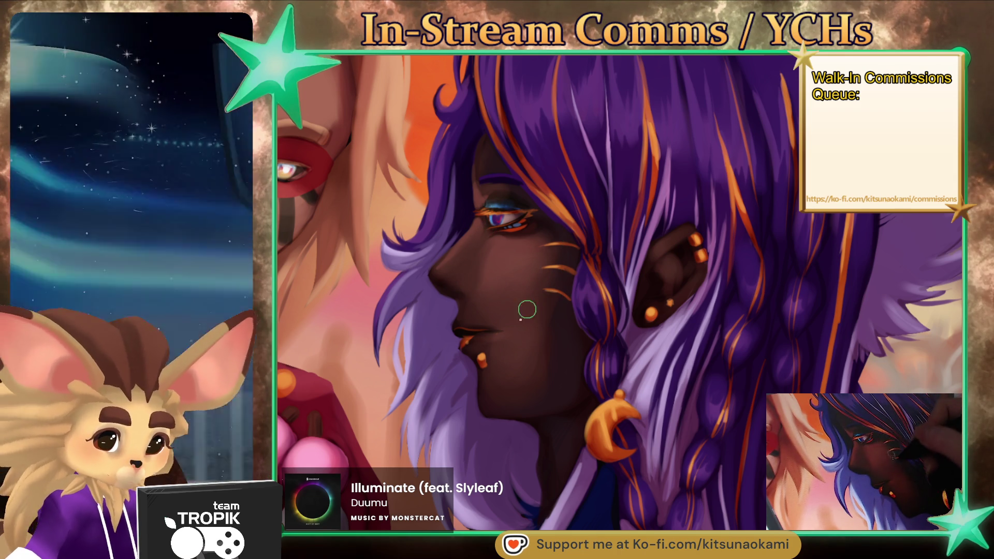
{"action": "key", "text": "bracketleft"}
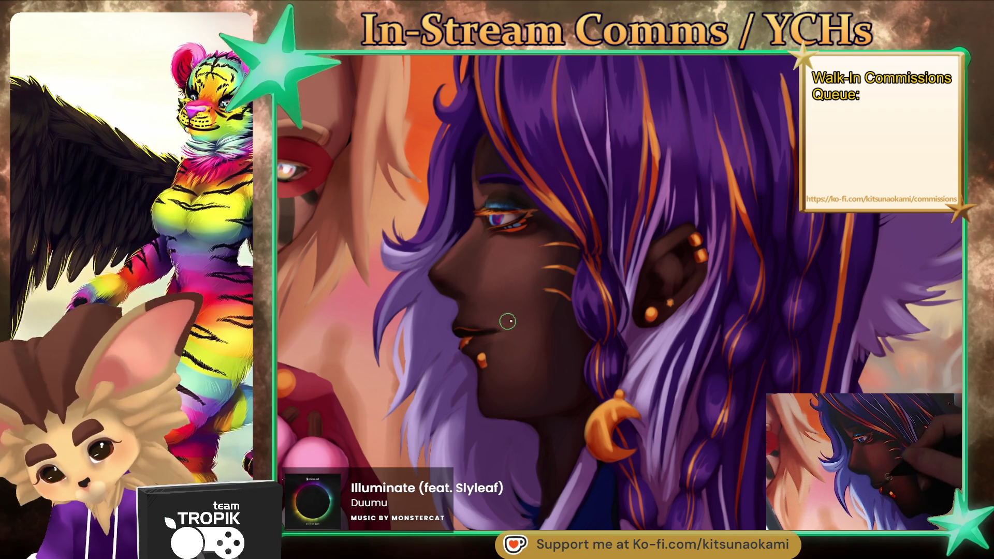
{"action": "left_click_drag", "start_coordinate": [584, 288], "coordinate": [596, 332]}
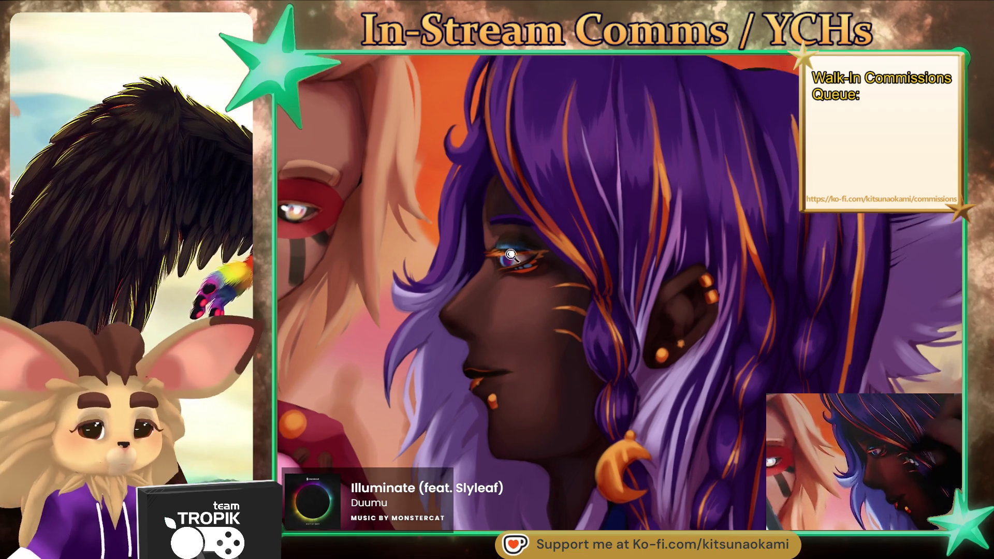
- Dab iris colours sampled from the eye into the elf's eye, then zoom out to the head
{"action": "scroll", "coordinate": [543, 231], "scroll_direction": "up", "scroll_amount": 2}
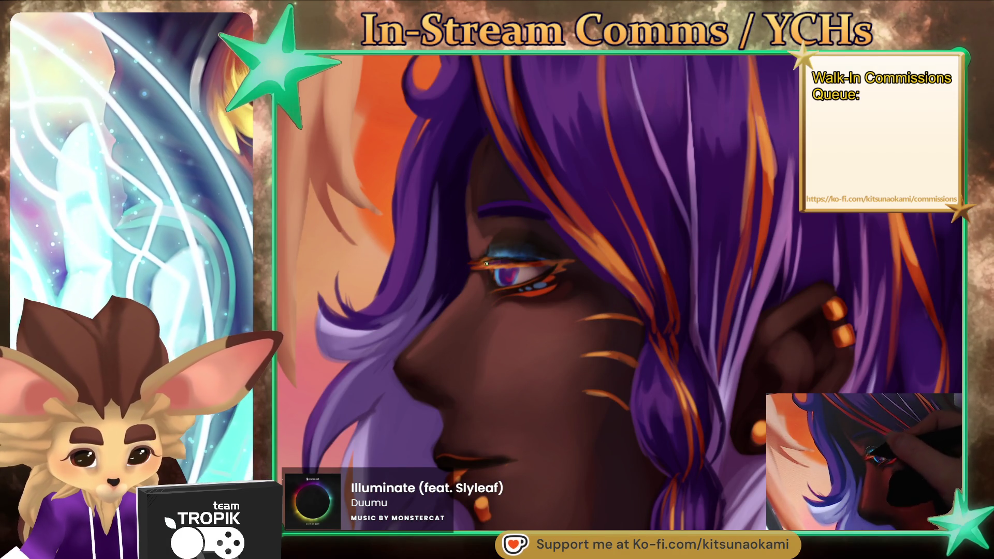
{"action": "left_click", "coordinate": [510, 268], "text": "alt"}
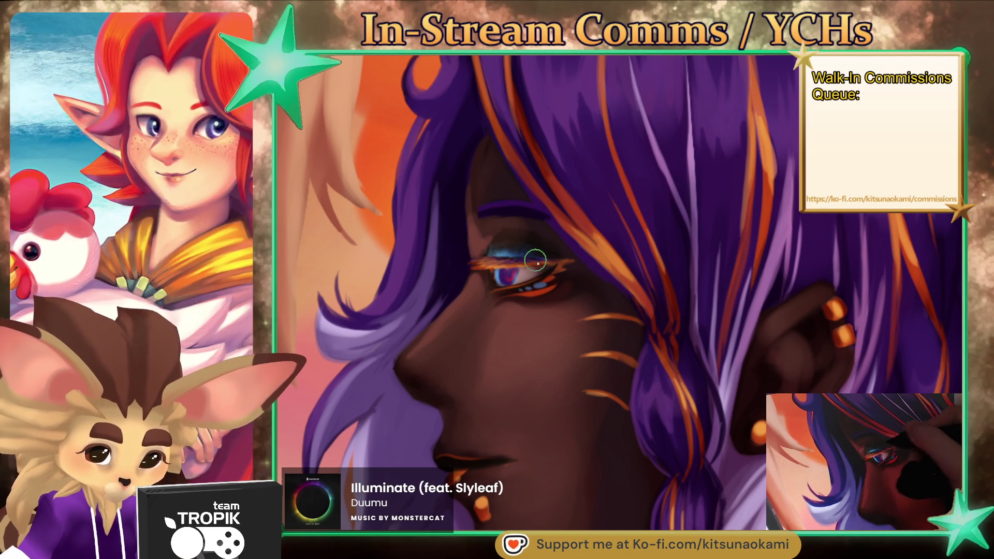
{"action": "left_click", "coordinate": [538, 263], "text": "alt"}
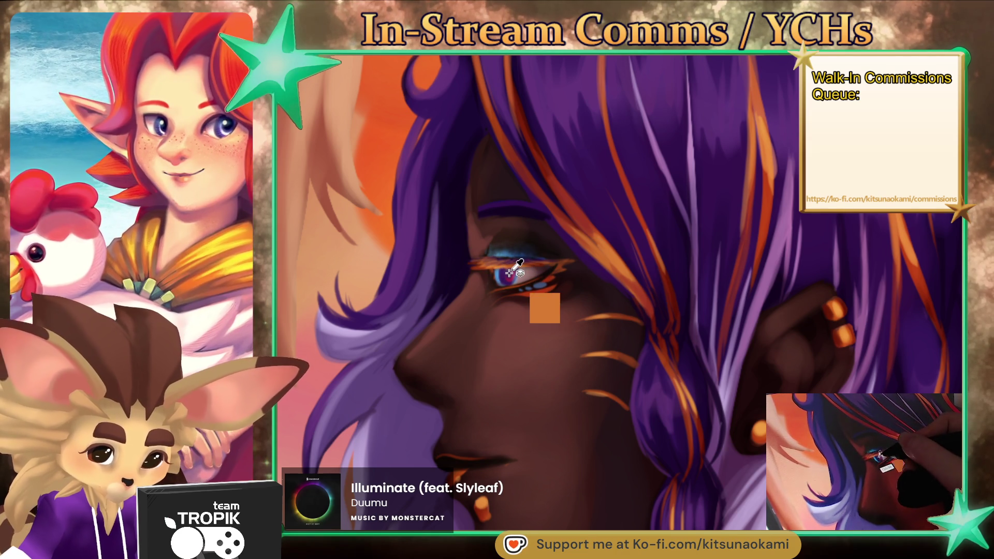
{"action": "left_click", "coordinate": [513, 271], "text": "alt"}
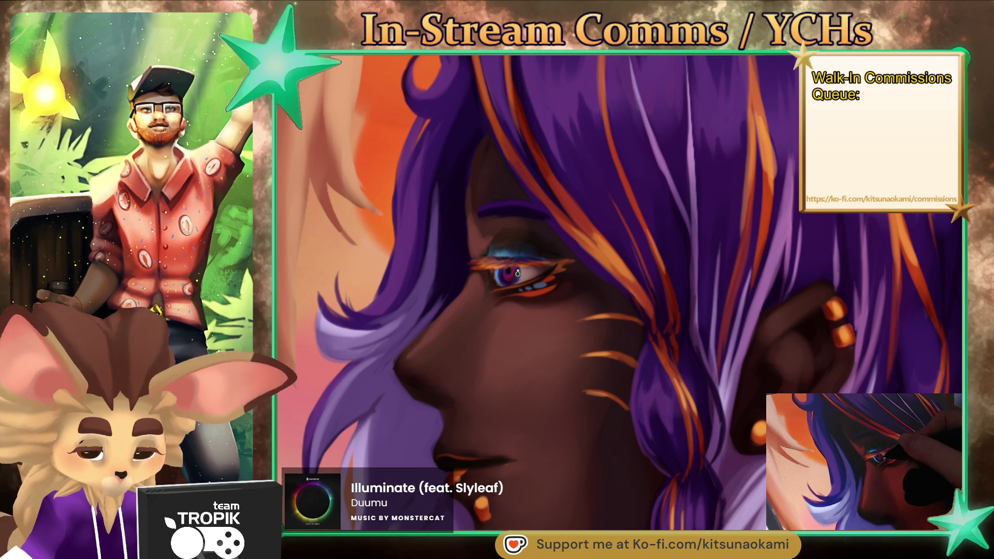
{"action": "left_click", "coordinate": [515, 275], "text": "ctrl"}
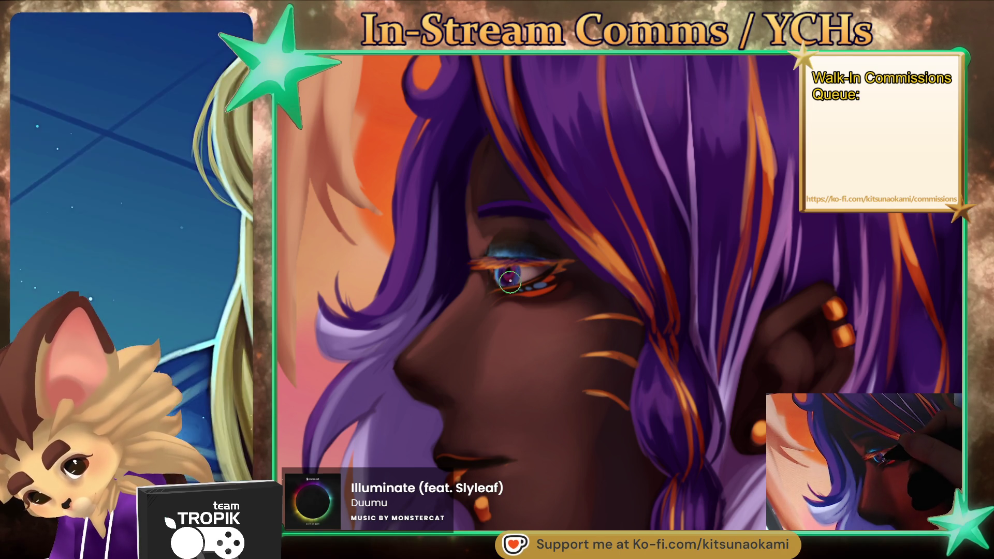
{"action": "left_click", "coordinate": [510, 275], "text": "ctrl"}
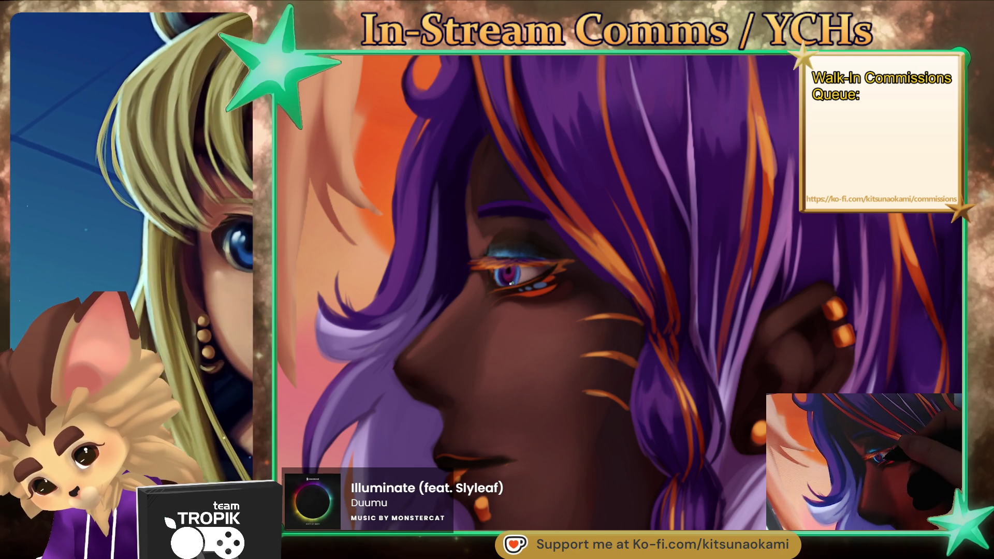
{"action": "left_click", "coordinate": [504, 258], "text": "ctrl"}
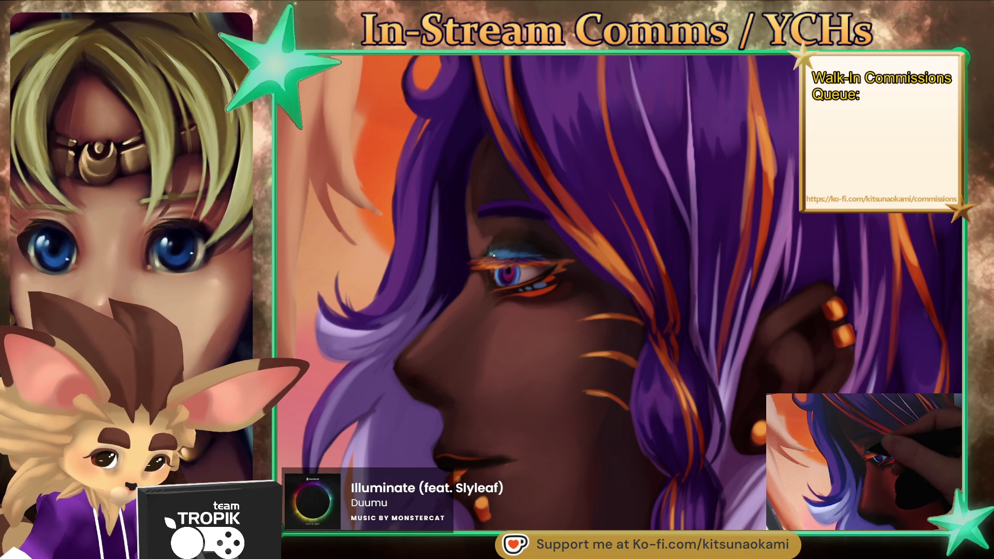
{"action": "key", "text": "ctrl+minus"}
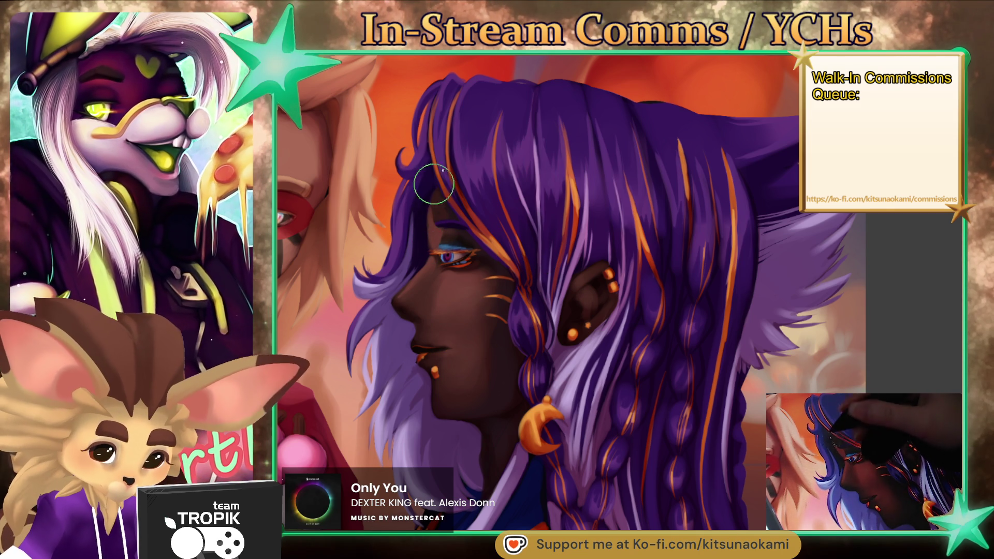
- Paint a bluish stroke along the jaw and sample dark skin tones from cheek and jaw
{"action": "left_click_drag", "start_coordinate": [543, 268], "coordinate": [588, 215]}
{"action": "left_click_drag", "start_coordinate": [742, 374], "coordinate": [709, 391]}
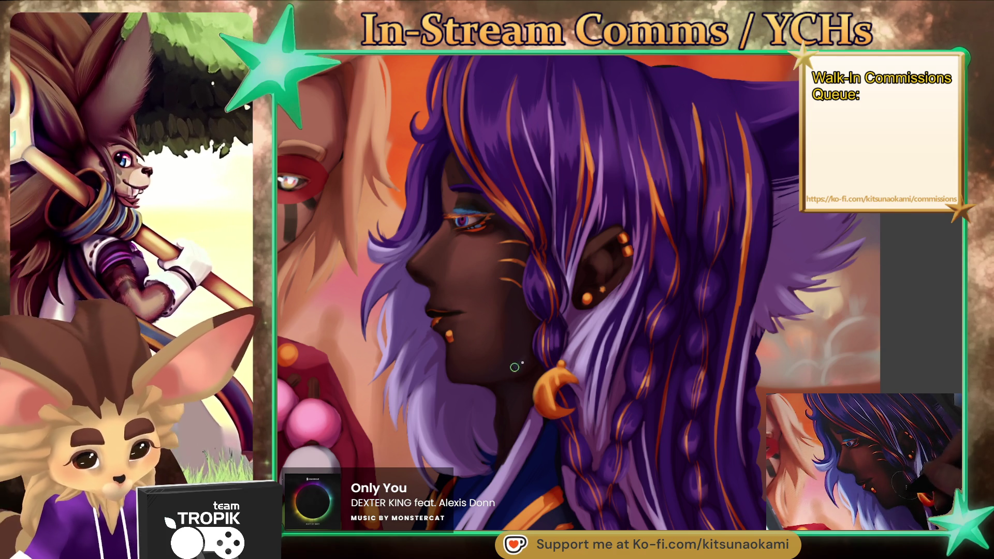
{"action": "left_click_drag", "start_coordinate": [518, 358], "coordinate": [502, 366]}
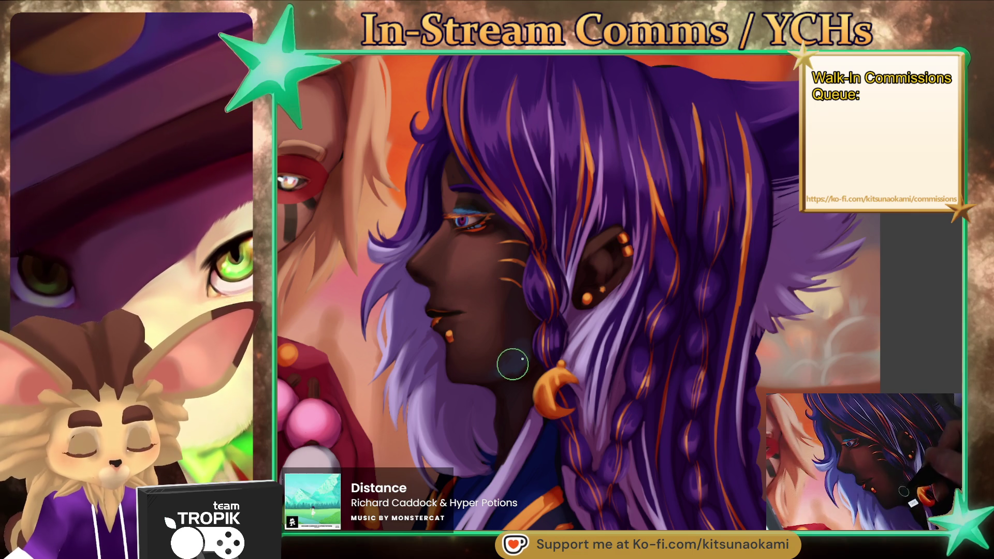
{"action": "left_click", "coordinate": [520, 334], "text": "ctrl"}
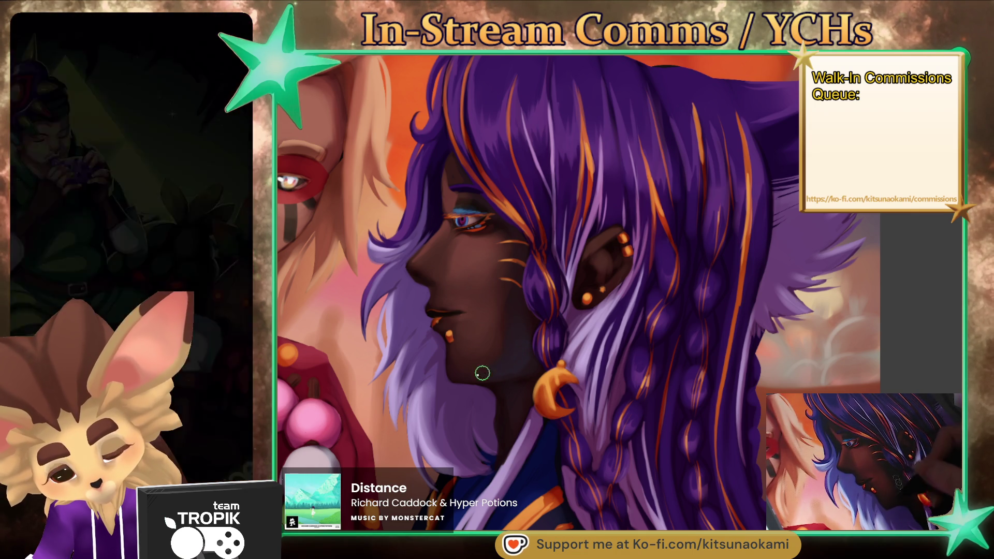
{"action": "key", "text": "bracketleft"}
{"action": "key", "text": "bracketleft"}
{"action": "key", "text": "bracketleft"}
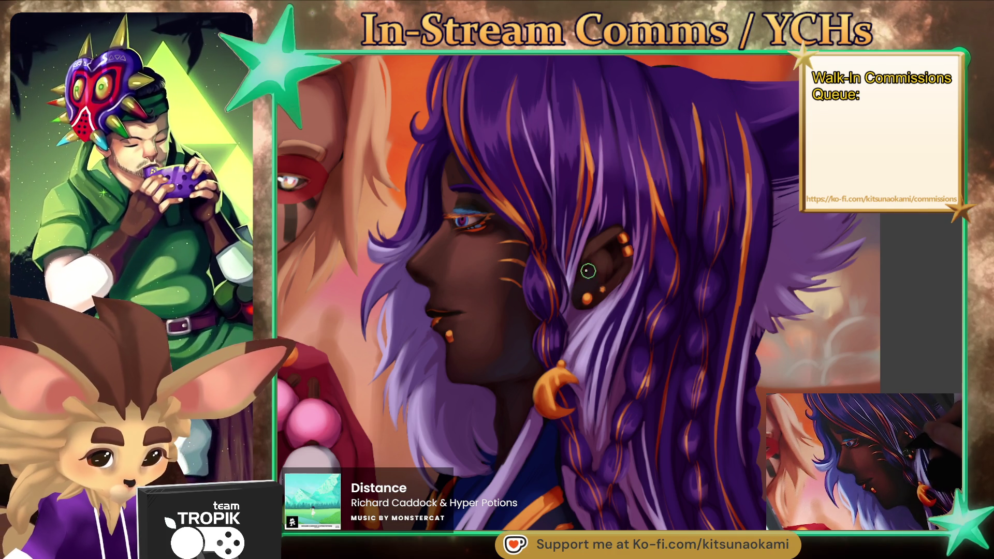
{"action": "left_click", "coordinate": [536, 360], "text": "alt"}
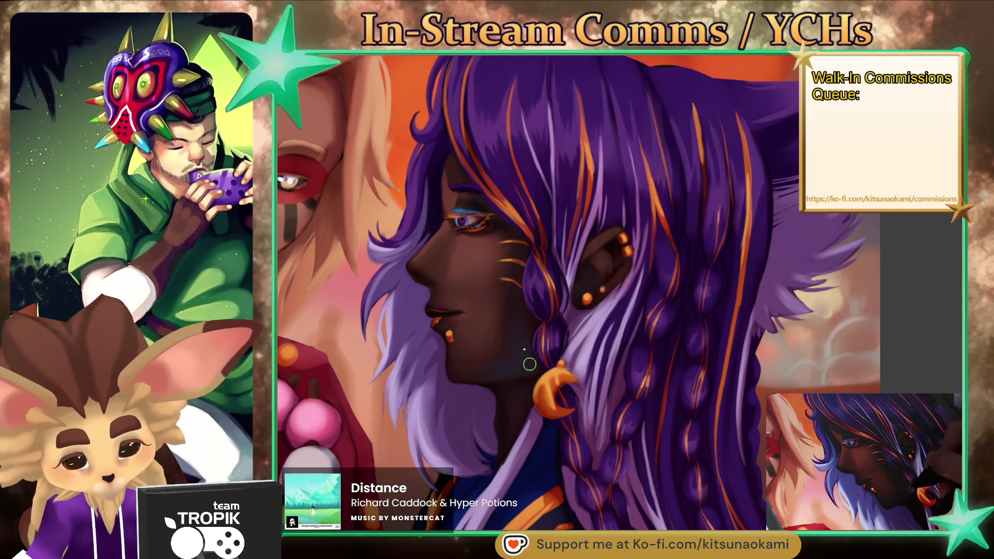
{"action": "left_click", "coordinate": [509, 337], "text": "alt"}
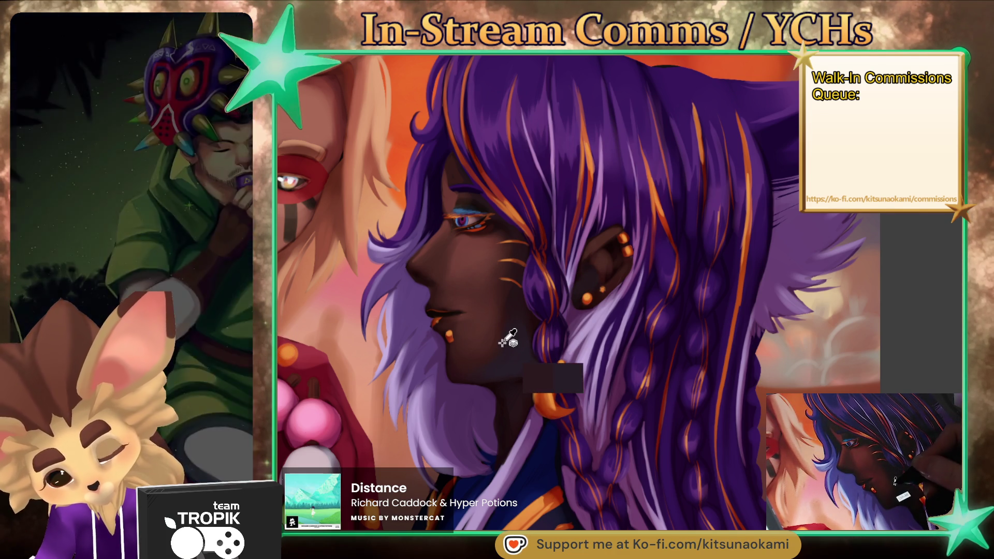
{"action": "left_click", "coordinate": [492, 368], "text": "alt"}
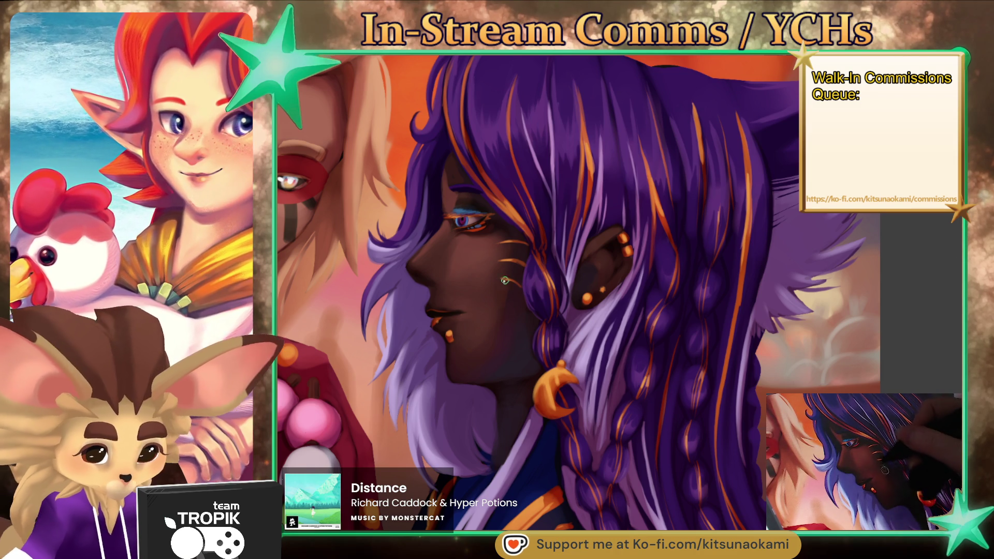
- Shade the cheek and nose with smaller brushes using the tone beside the nose, then fit the view
{"action": "key", "text": "bracketleft"}
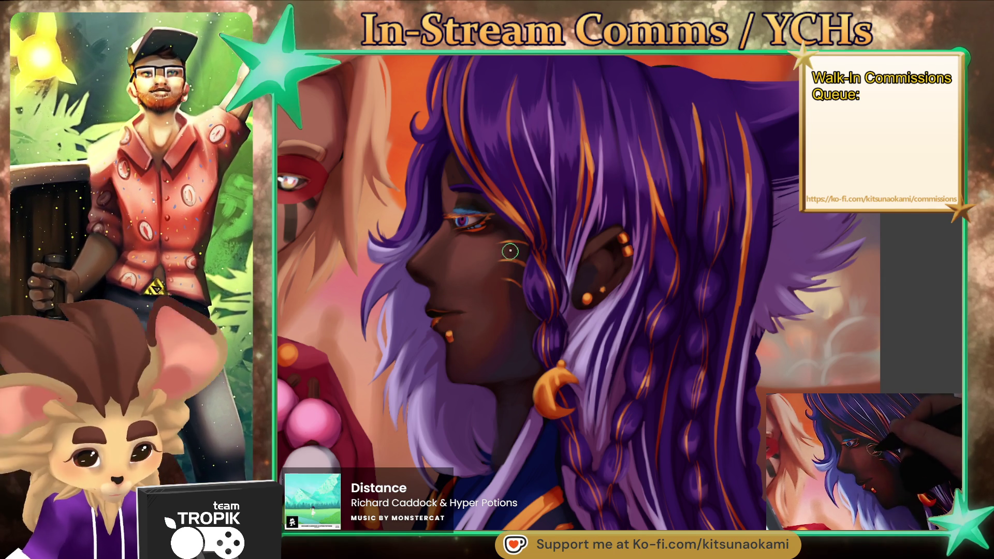
{"action": "key", "text": "bracketright"}
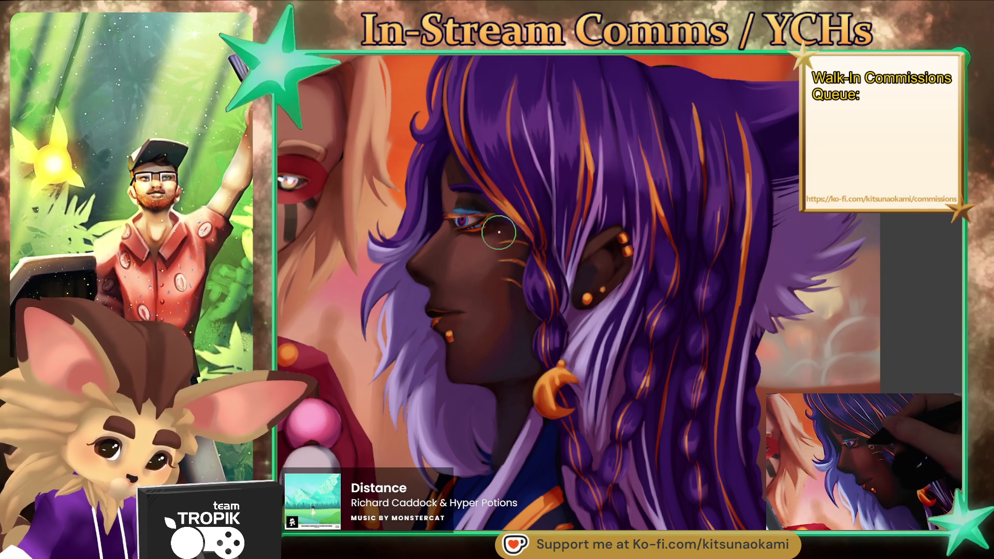
{"action": "key", "text": "bracketleft"}
{"action": "key", "text": "bracketleft"}
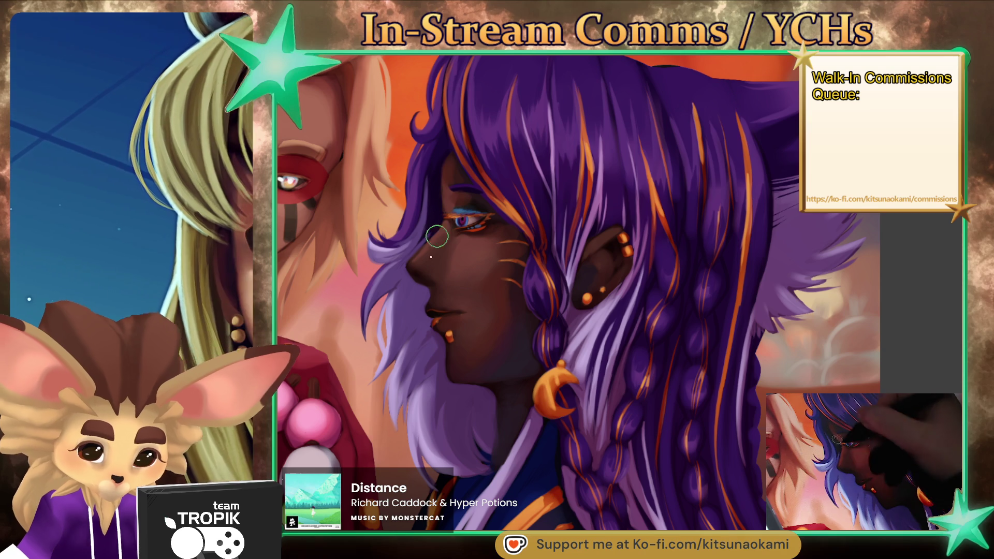
{"action": "key", "text": "bracketleft"}
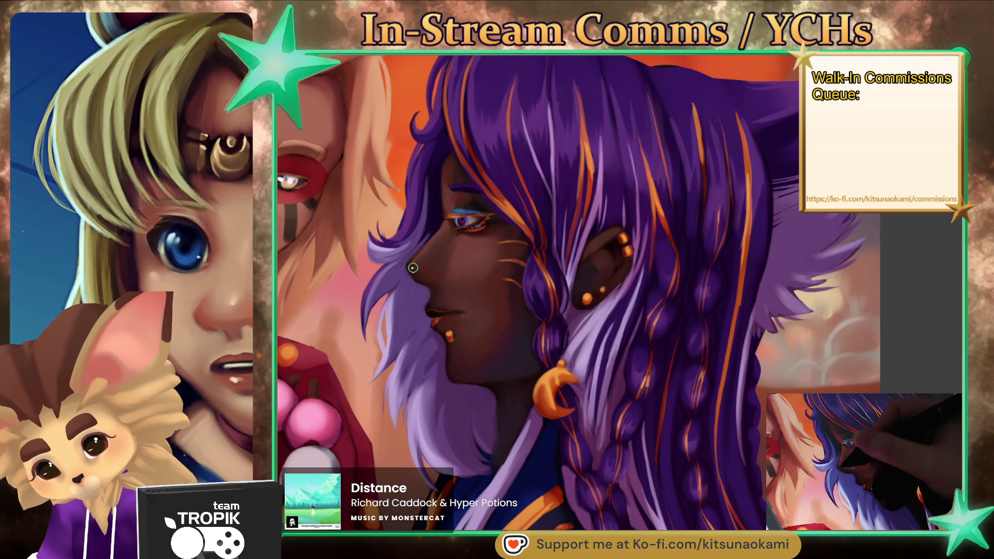
{"action": "key", "text": "alt"}
{"action": "left_click", "coordinate": [439, 261]}
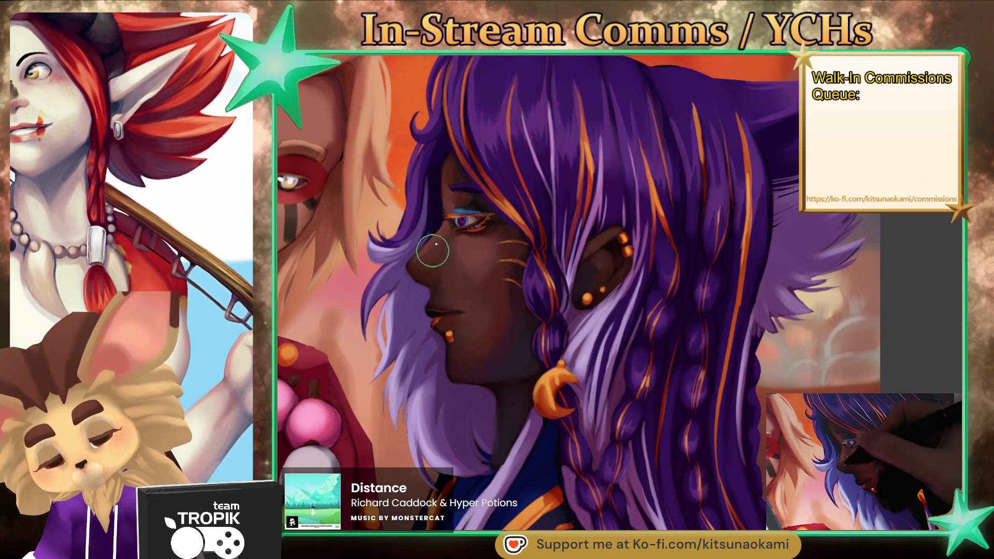
{"action": "key", "text": "["}
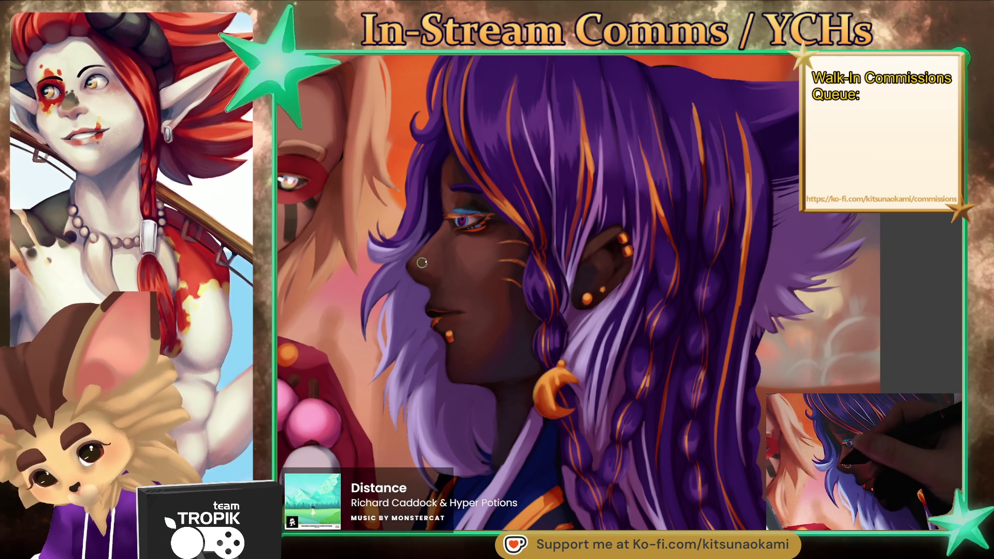
{"action": "key", "text": "ctrl+0"}
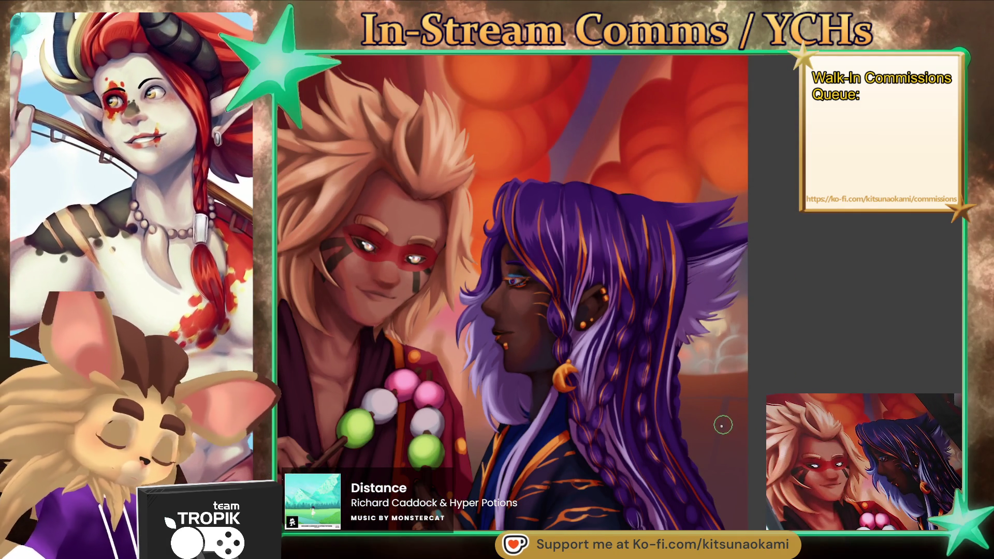
- Zoom in on the face, shrink the brush and sample the elf's lip colour
{"action": "scroll", "coordinate": [608, 281], "scroll_direction": "up", "scroll_amount": 5}
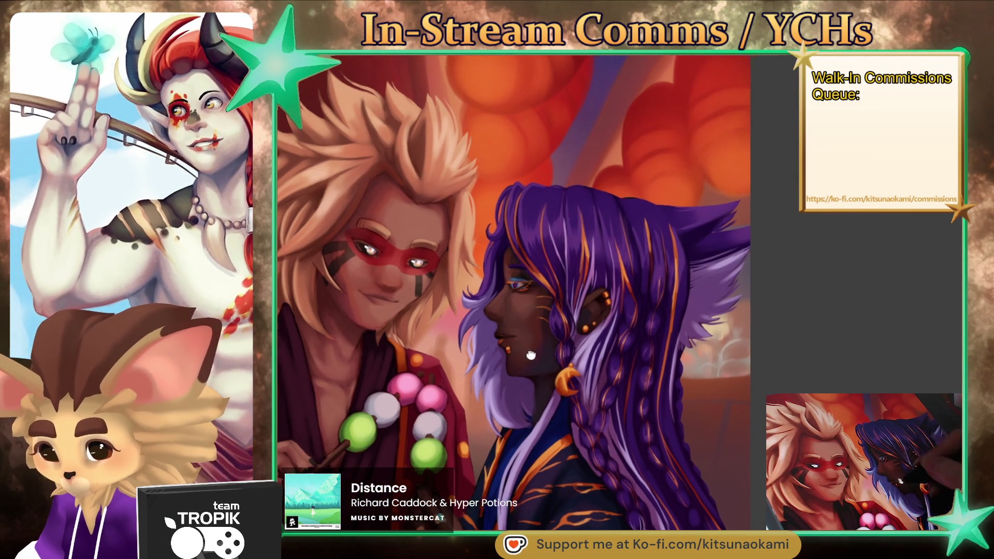
{"action": "scroll", "coordinate": [608, 281], "scroll_direction": "up", "scroll_amount": 2}
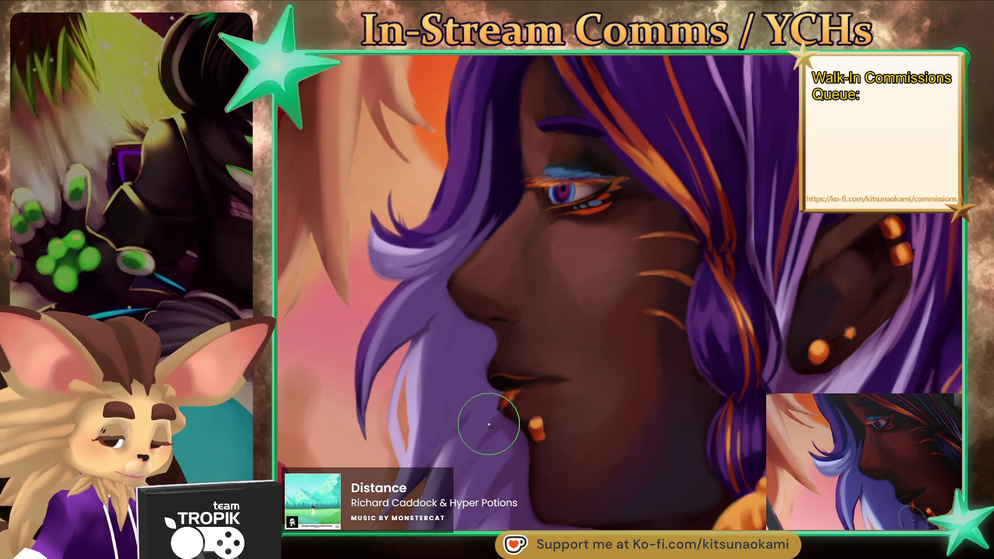
{"action": "key", "text": "bracketleft"}
{"action": "key", "text": "bracketleft"}
{"action": "key", "text": "bracketleft"}
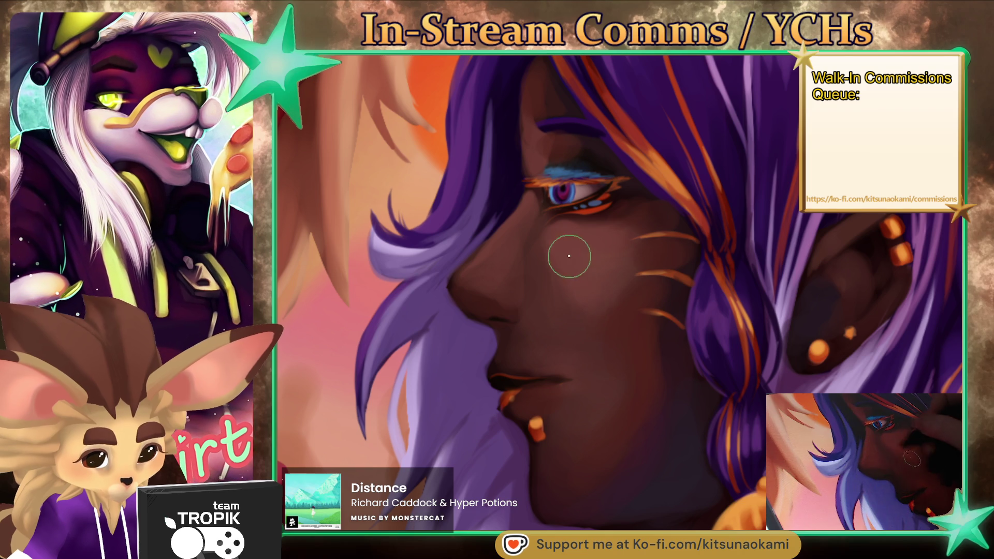
{"action": "mouse_move", "coordinate": [592, 384]}
{"action": "left_mouse_down"}
{"action": "mouse_move", "coordinate": [598, 399]}
{"action": "mouse_move", "coordinate": [604, 391]}
{"action": "left_mouse_up"}
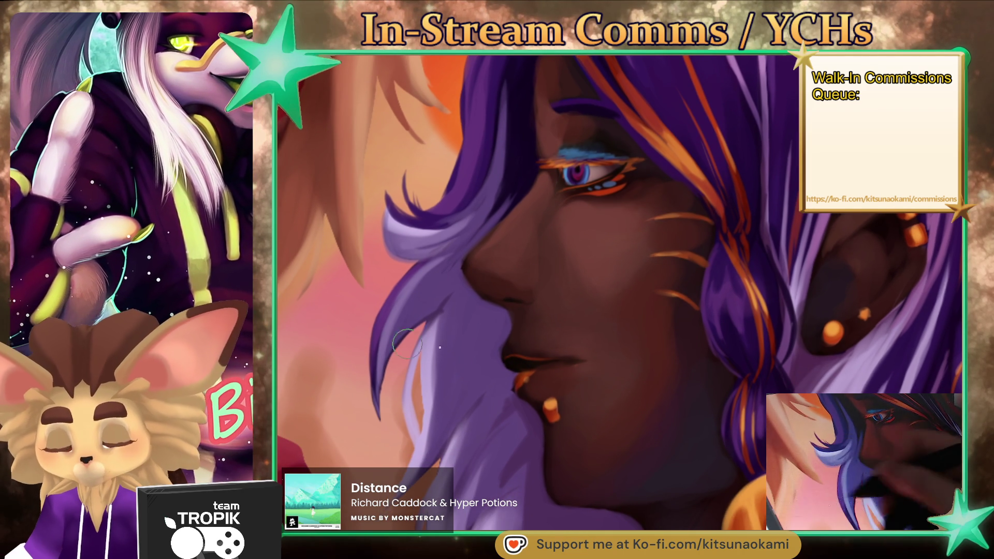
{"action": "left_click", "coordinate": [512, 355], "text": "ctrl"}
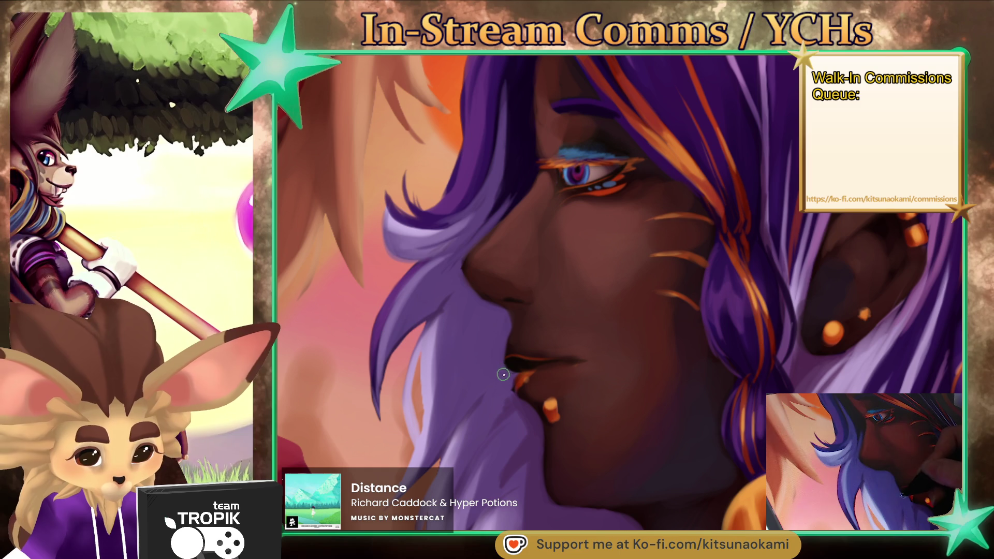
- Soften the shading over the nose, lips and chin, zooming in and out to check it
{"action": "scroll", "coordinate": [667, 420], "scroll_direction": "down", "scroll_amount": 3}
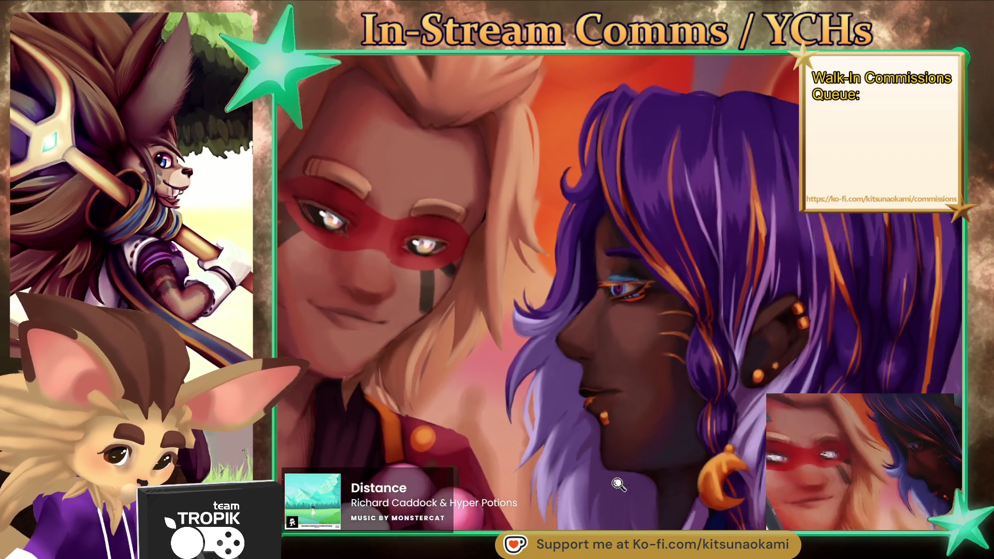
{"action": "scroll", "coordinate": [612, 362], "scroll_direction": "up", "scroll_amount": 3}
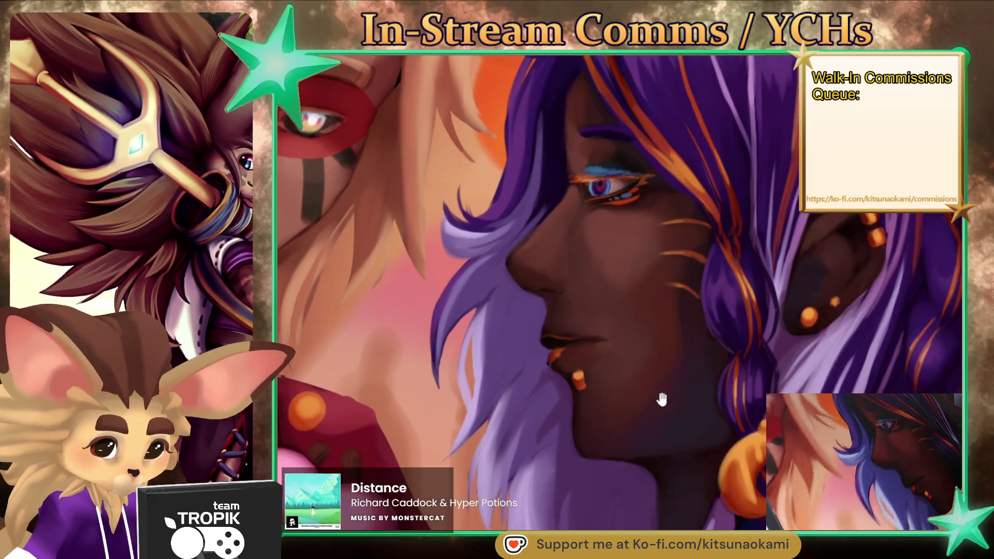
{"action": "left_click_drag", "start_coordinate": [661, 399], "coordinate": [664, 397]}
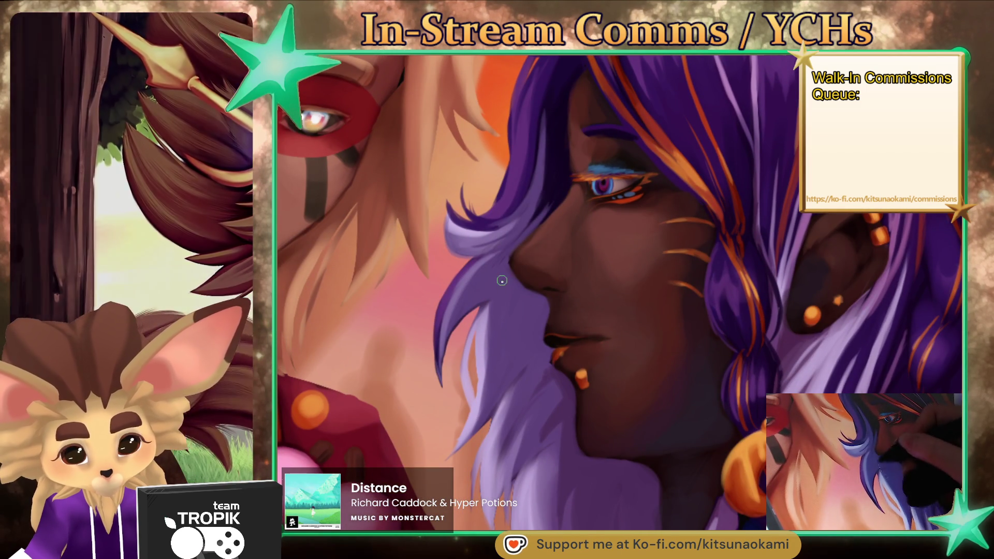
{"action": "scroll", "coordinate": [604, 393], "scroll_direction": "down", "scroll_amount": 3}
{"action": "scroll", "coordinate": [581, 350], "scroll_direction": "up", "scroll_amount": 3}
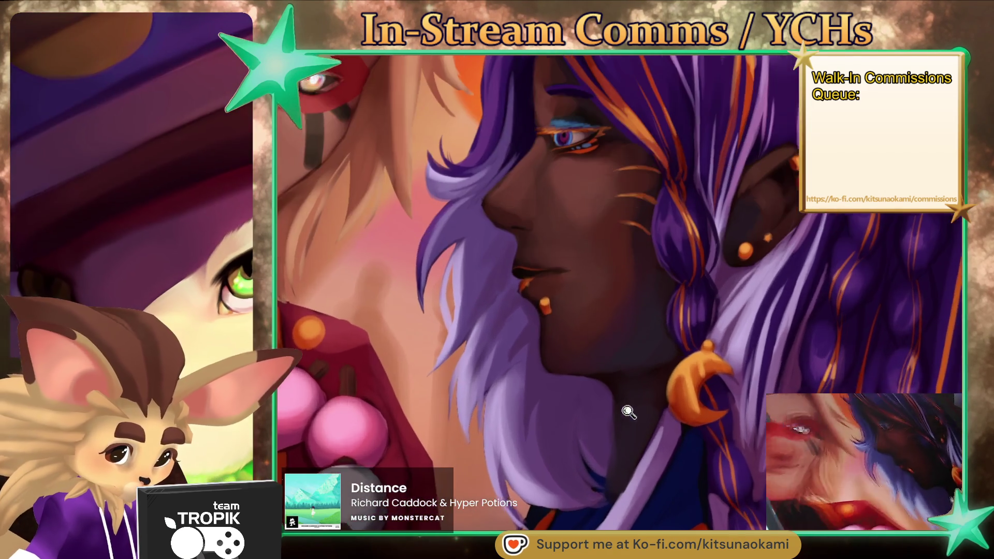
{"action": "scroll", "coordinate": [624, 415], "scroll_direction": "down", "scroll_amount": 1}
{"action": "scroll", "coordinate": [632, 418], "scroll_direction": "up", "scroll_amount": 1}
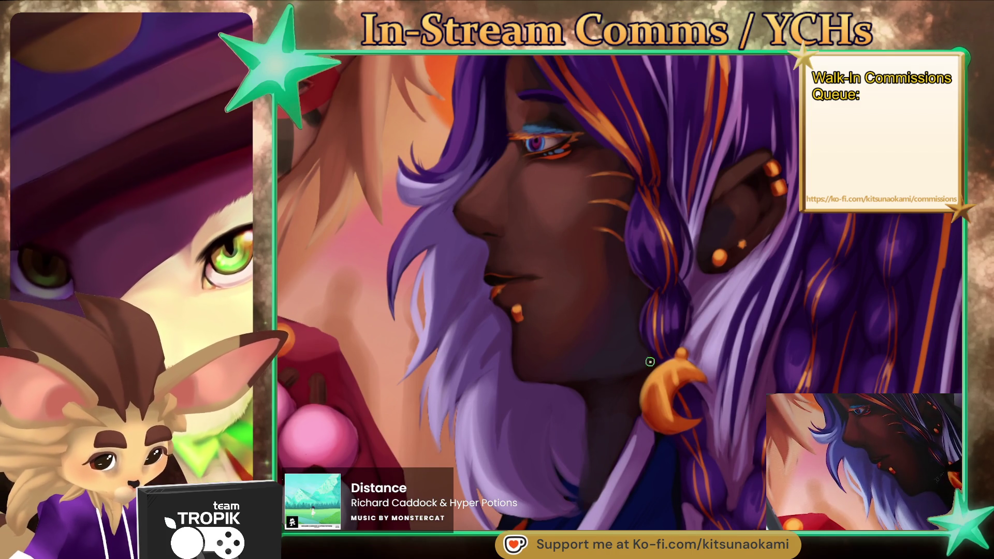
{"action": "scroll", "coordinate": [664, 387], "scroll_direction": "down", "scroll_amount": 3}
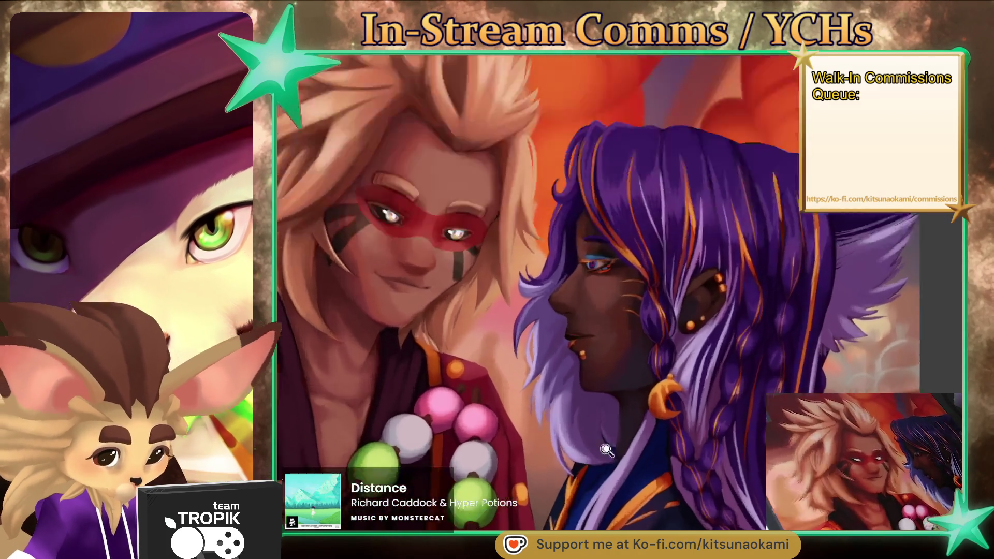
{"action": "scroll", "coordinate": [612, 399], "scroll_direction": "up", "scroll_amount": 3}
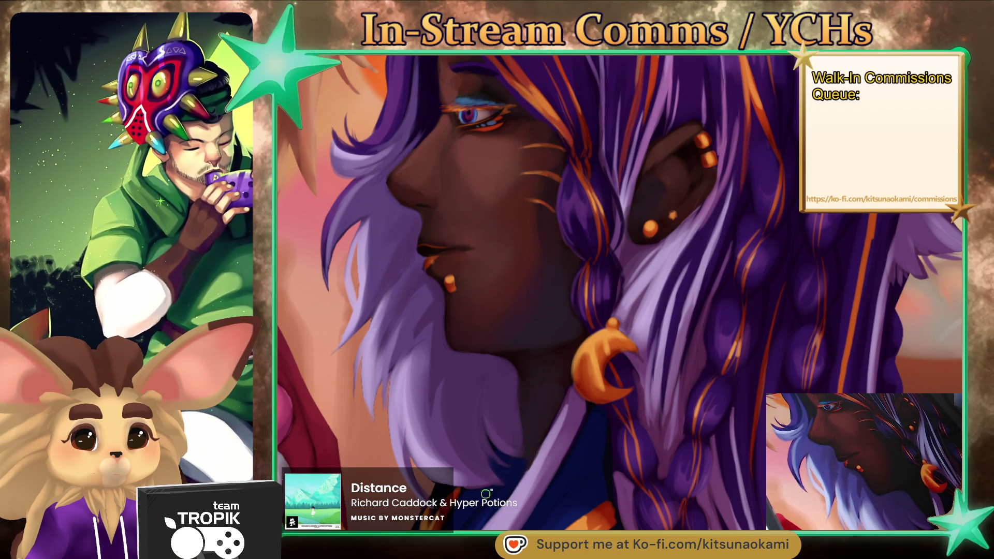
{"action": "scroll", "coordinate": [508, 456], "scroll_direction": "down", "scroll_amount": 3}
{"action": "left_click_drag", "start_coordinate": [507, 456], "coordinate": [621, 440]}
{"action": "scroll", "coordinate": [621, 440], "scroll_direction": "up", "scroll_amount": 4}
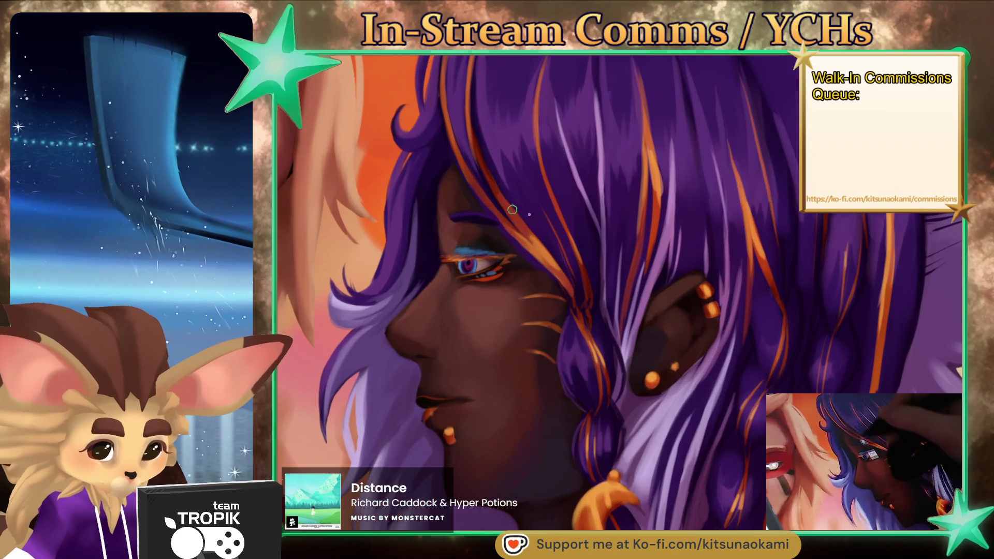
{"action": "key", "text": "]"}
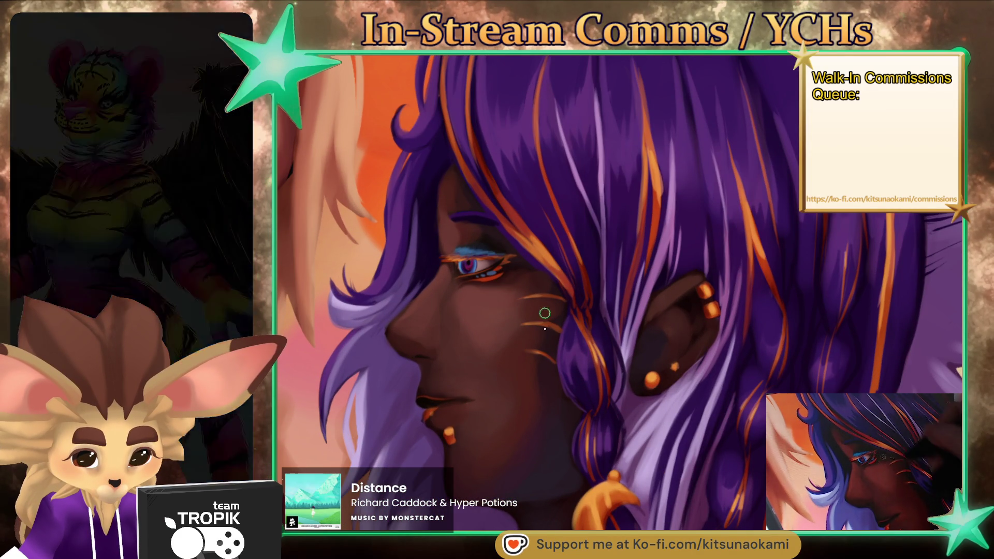
{"action": "key", "text": "]"}
{"action": "key", "text": "]"}
{"action": "key", "text": "]"}
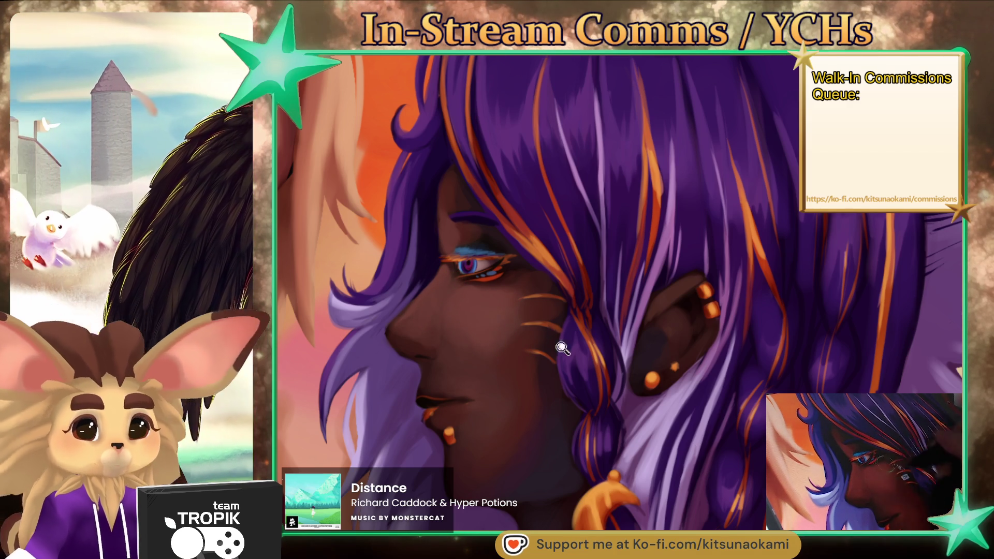
{"action": "scroll", "coordinate": [560, 339], "scroll_direction": "down", "scroll_amount": 5}
{"action": "scroll", "coordinate": [524, 289], "scroll_direction": "up", "scroll_amount": 5}
{"action": "scroll", "coordinate": [525, 313], "scroll_direction": "up", "scroll_amount": 2}
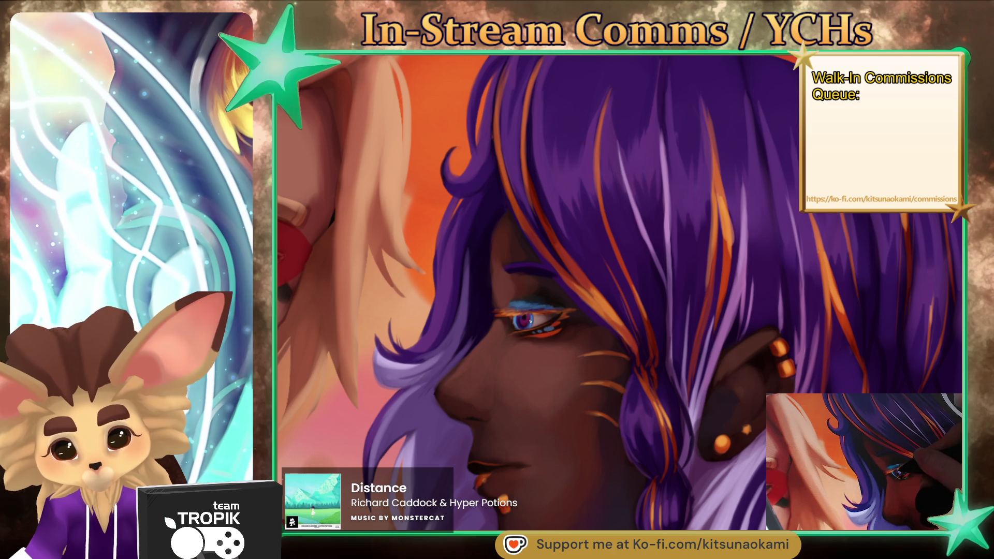
{"action": "scroll", "coordinate": [651, 358], "scroll_direction": "down", "scroll_amount": 5}
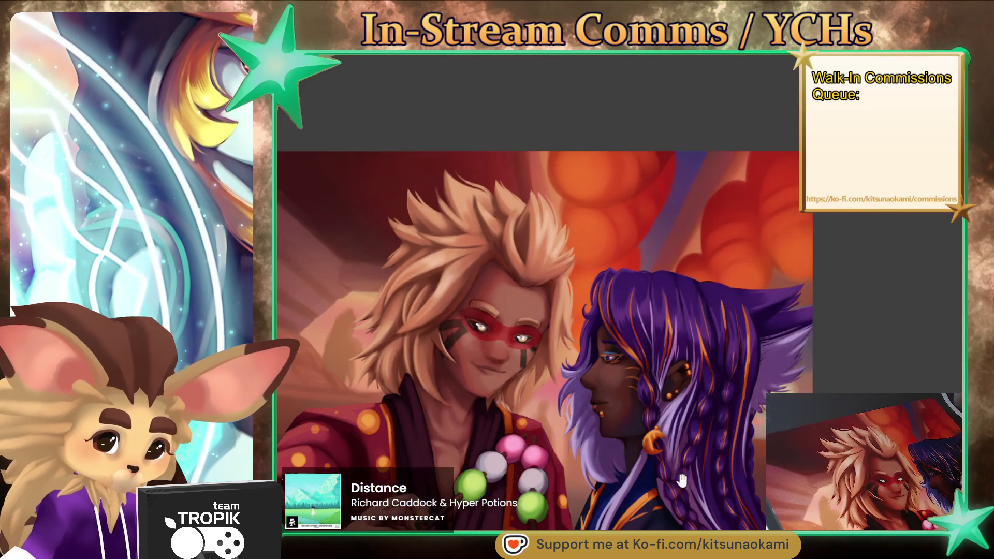
{"action": "scroll", "coordinate": [562, 295], "scroll_direction": "up", "scroll_amount": 6}
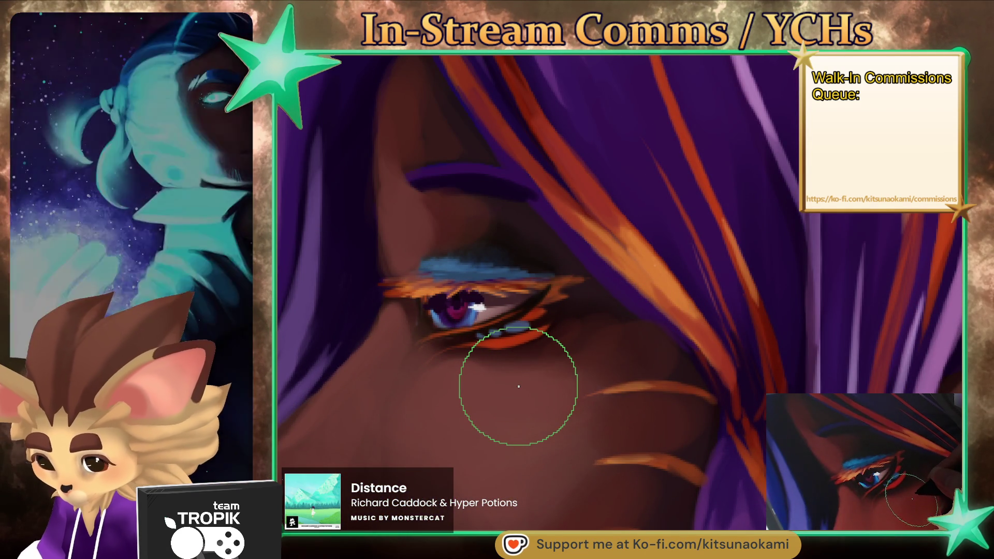
- Dab small blue highlights under the elf's eye and sample the iris purple
{"action": "key", "text": "bracketleft"}
{"action": "key", "text": "bracketleft"}
{"action": "key", "text": "bracketleft"}
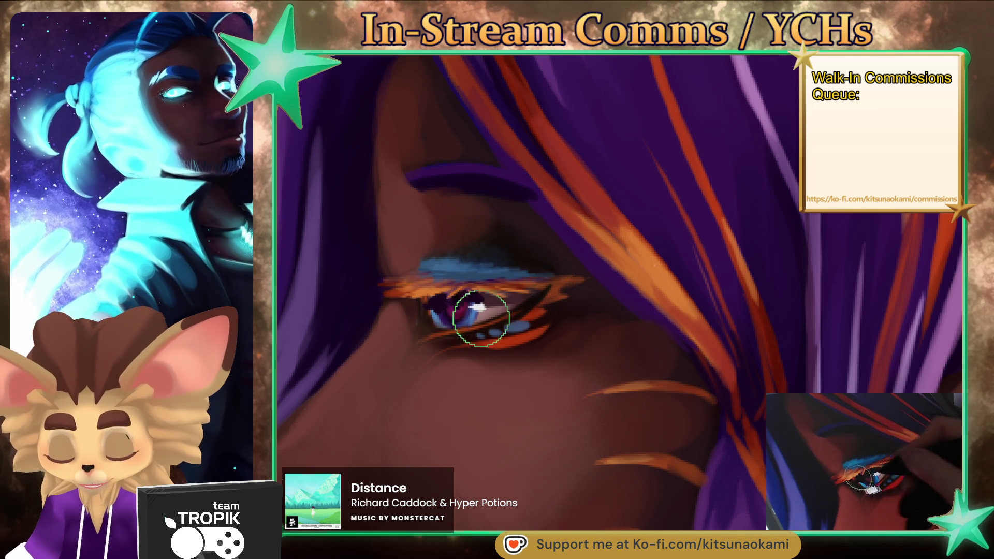
{"action": "left_click", "coordinate": [489, 334]}
{"action": "left_click", "coordinate": [463, 314], "text": "alt"}
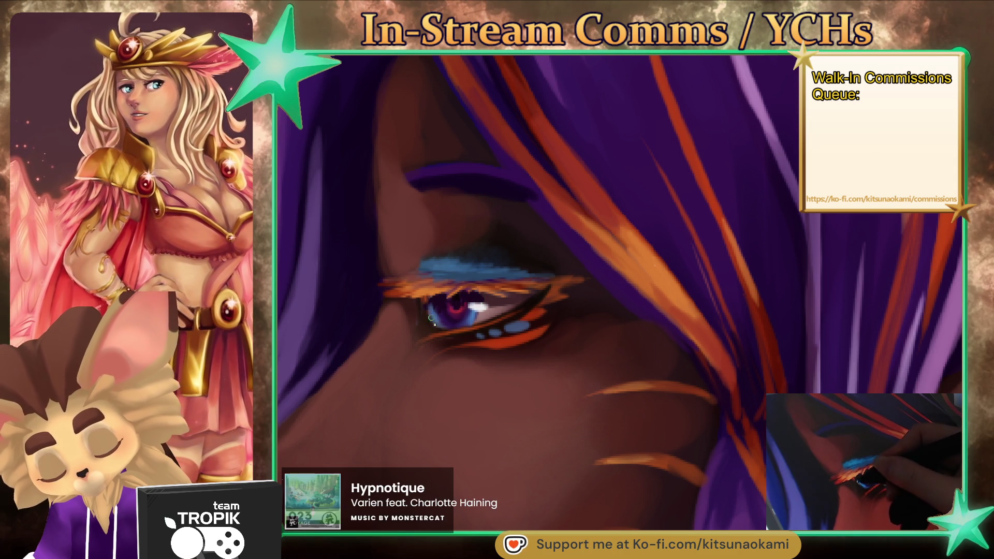
{"action": "left_click", "coordinate": [452, 327], "text": "ctrl"}
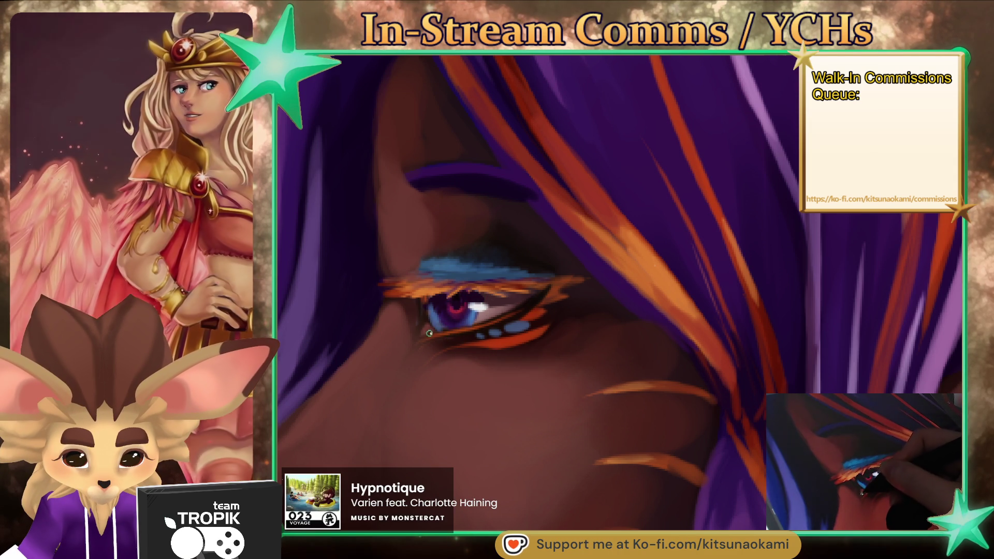
{"action": "key", "text": "ctrl+0"}
- Zoom back onto the eye and paint a dark red crescent around the pupil
{"action": "left_click", "coordinate": [613, 244]}
{"action": "left_click", "coordinate": [613, 244]}
{"action": "left_click", "coordinate": [527, 343], "text": "ctrl"}
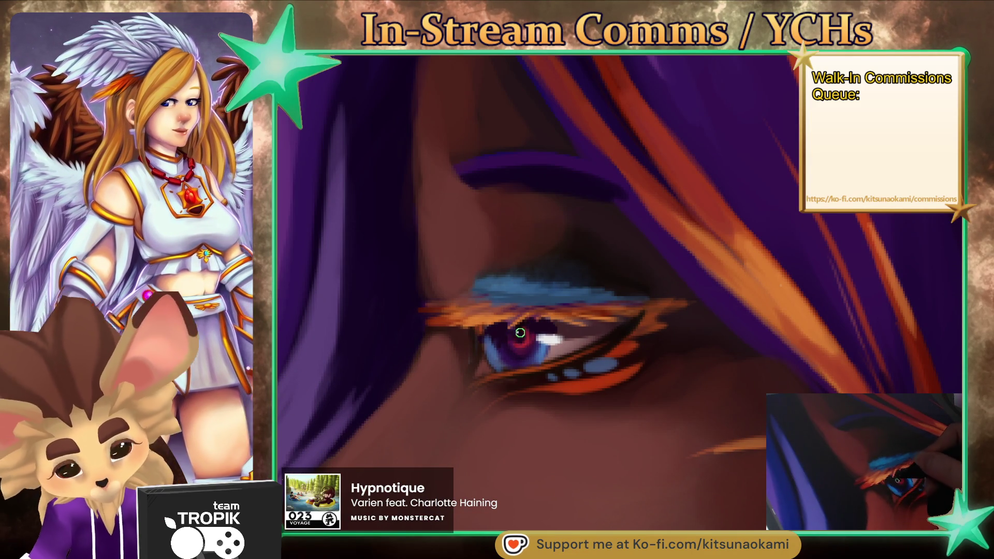
{"action": "left_click_drag", "start_coordinate": [533, 331], "coordinate": [525, 321]}
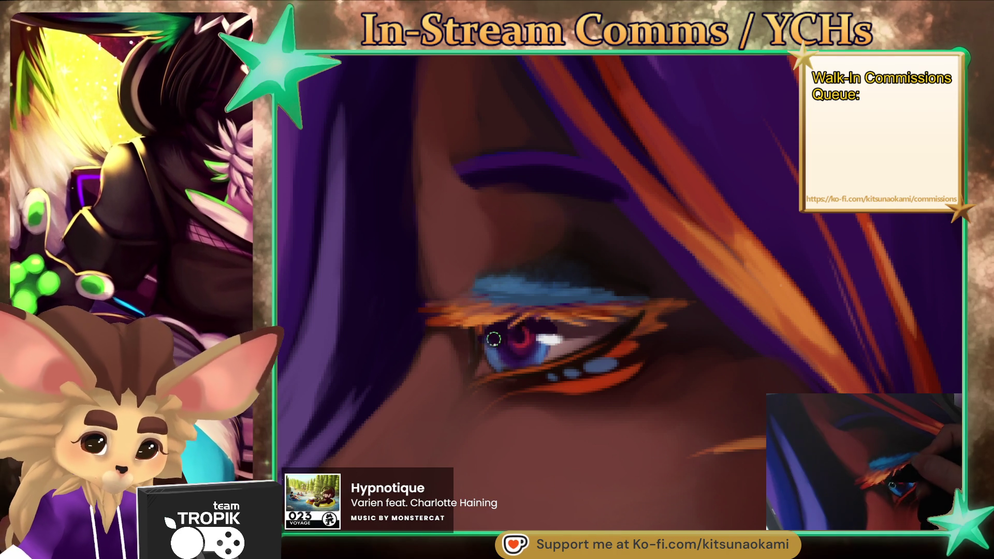
{"action": "left_click", "coordinate": [506, 359], "text": "ctrl"}
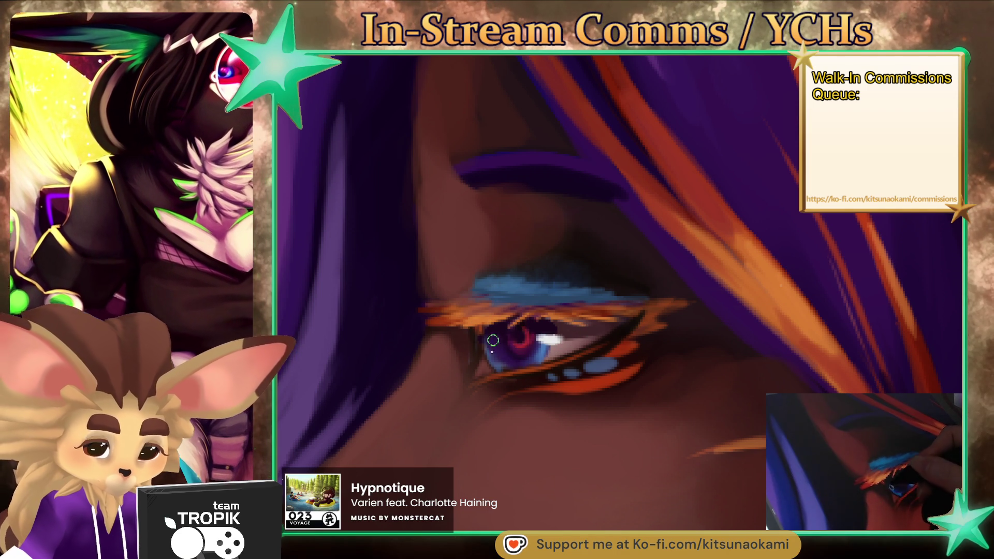
{"action": "left_click", "coordinate": [509, 361], "text": "ctrl"}
- Resample colours near the eye with a smaller brush, then view the whole illustration
{"action": "key", "text": "bracketleft"}
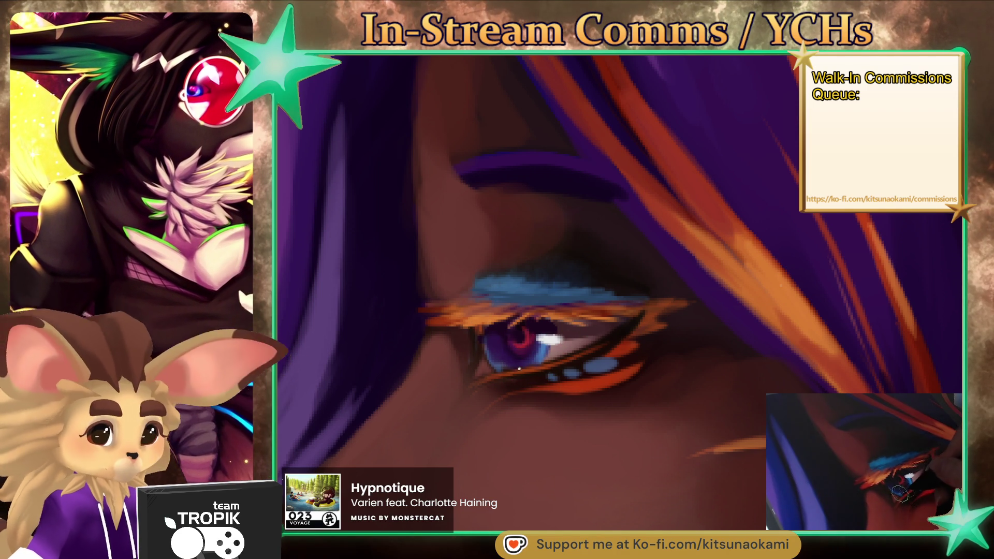
{"action": "left_click", "coordinate": [628, 342], "text": "ctrl"}
{"action": "left_click", "coordinate": [562, 315], "text": "ctrl"}
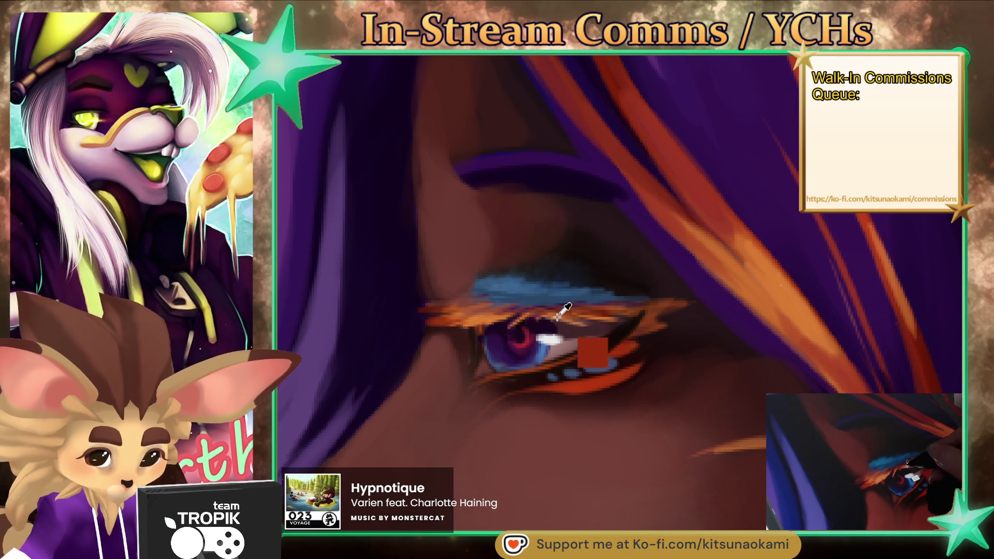
{"action": "key", "text": "bracketleft"}
{"action": "key", "text": "bracketright"}
{"action": "key", "text": "bracketright"}
{"action": "key", "text": "bracketright"}
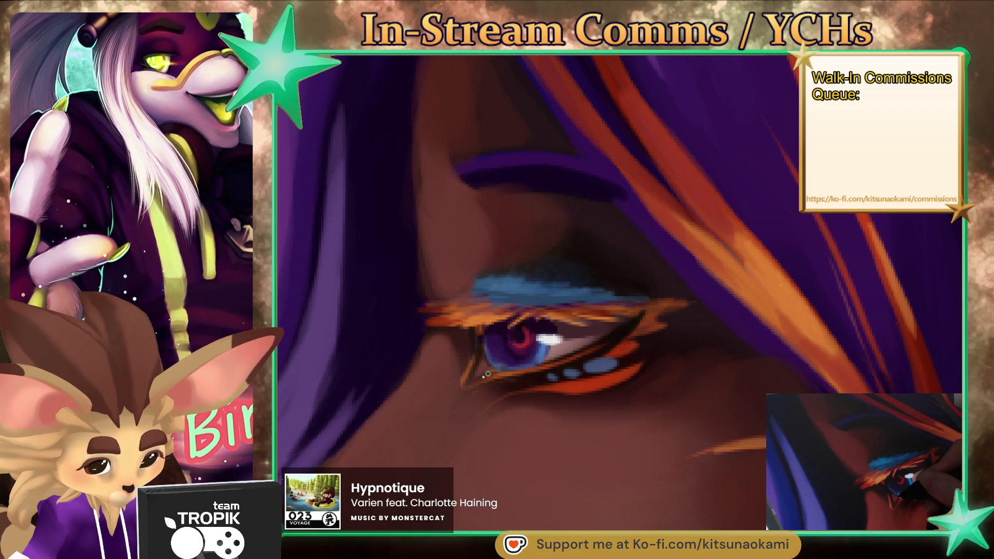
{"action": "key", "text": "ctrl+0"}
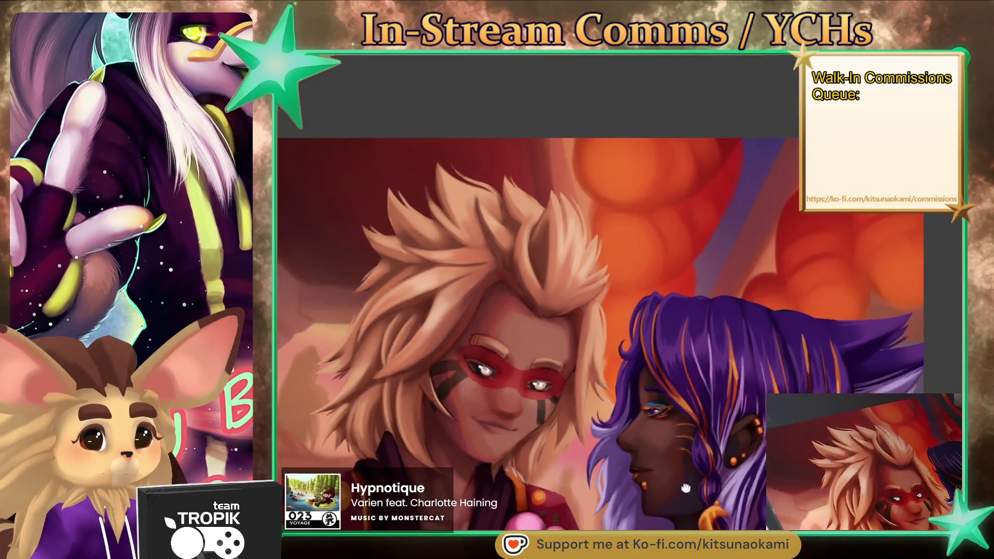
- Lengthen the elf's purple eyebrow outward, then thin its lower edge with sampled brown skin tone
{"action": "scroll", "coordinate": [559, 248], "scroll_direction": "up", "scroll_amount": 5}
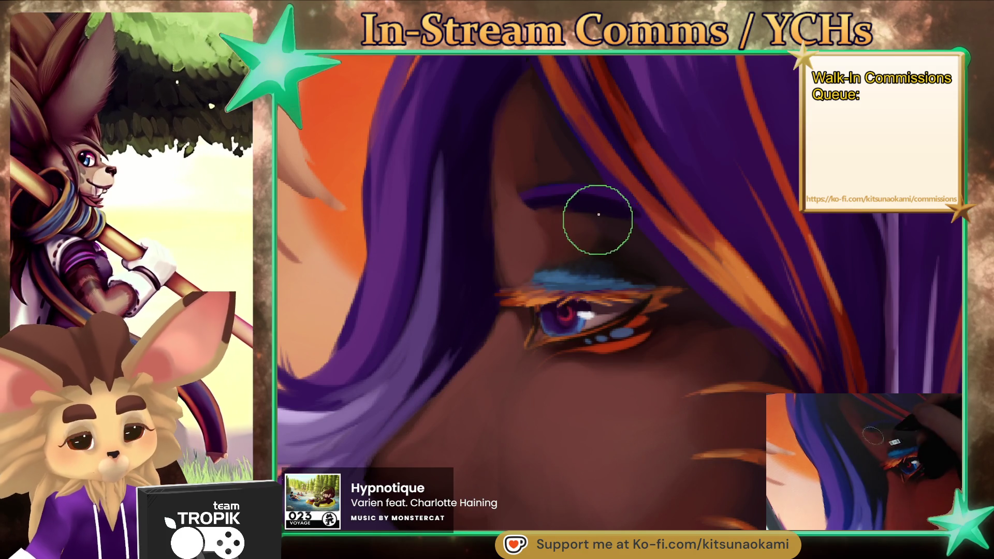
{"action": "mouse_move", "coordinate": [568, 212]}
{"action": "left_mouse_down"}
{"action": "mouse_move", "coordinate": [522, 204]}
{"action": "mouse_move", "coordinate": [606, 200]}
{"action": "mouse_move", "coordinate": [512, 210]}
{"action": "left_mouse_up"}
{"action": "left_click", "coordinate": [563, 175], "text": "alt"}
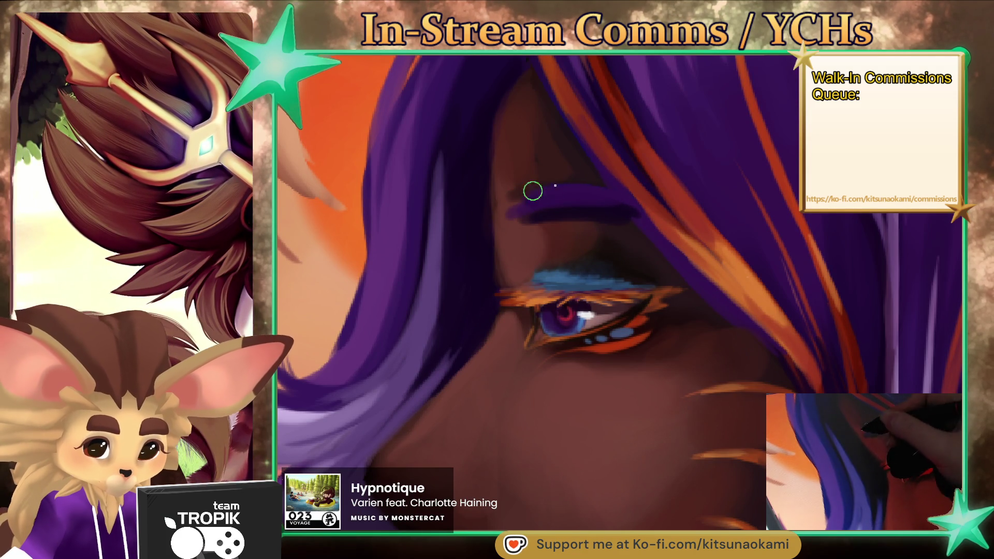
{"action": "left_click_drag", "start_coordinate": [590, 215], "coordinate": [539, 204]}
{"action": "key", "text": "bracketleft"}
{"action": "key", "text": "bracketleft"}
{"action": "key", "text": "bracketleft"}
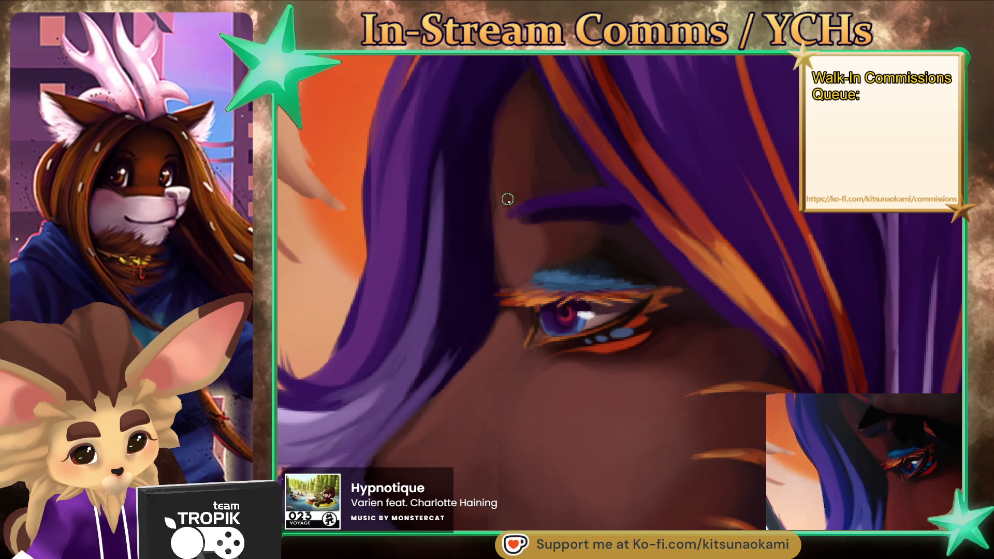
{"action": "key", "text": "bracketright"}
{"action": "key", "text": "bracketright"}
{"action": "key", "text": "bracketright"}
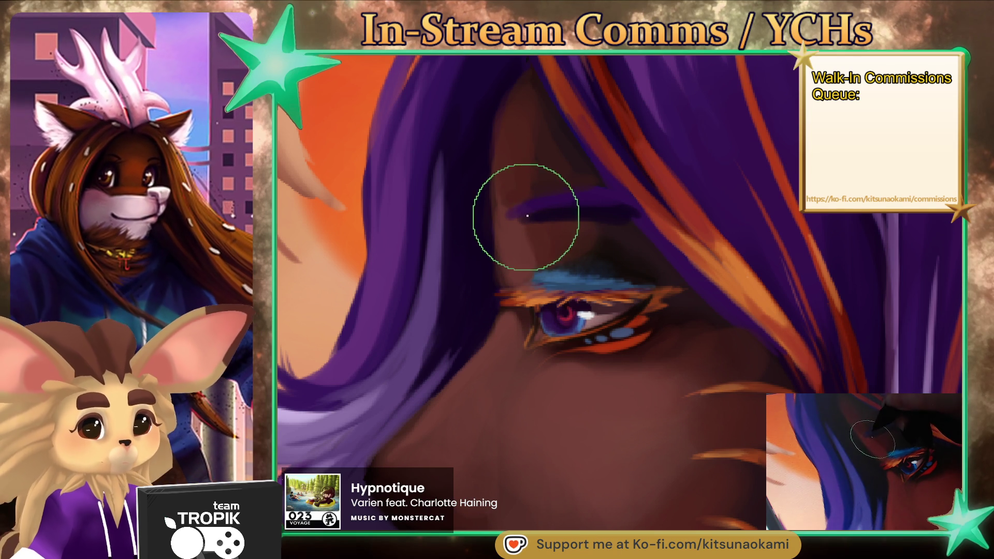
{"action": "key", "text": "bracketleft"}
{"action": "key", "text": "bracketleft"}
{"action": "key", "text": "bracketleft"}
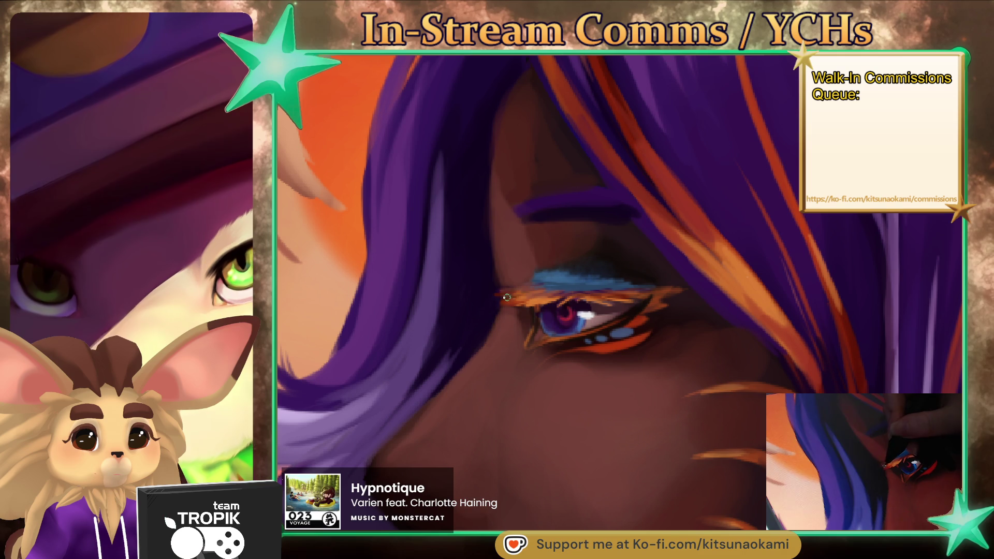
{"action": "key", "text": "ctrl+0"}
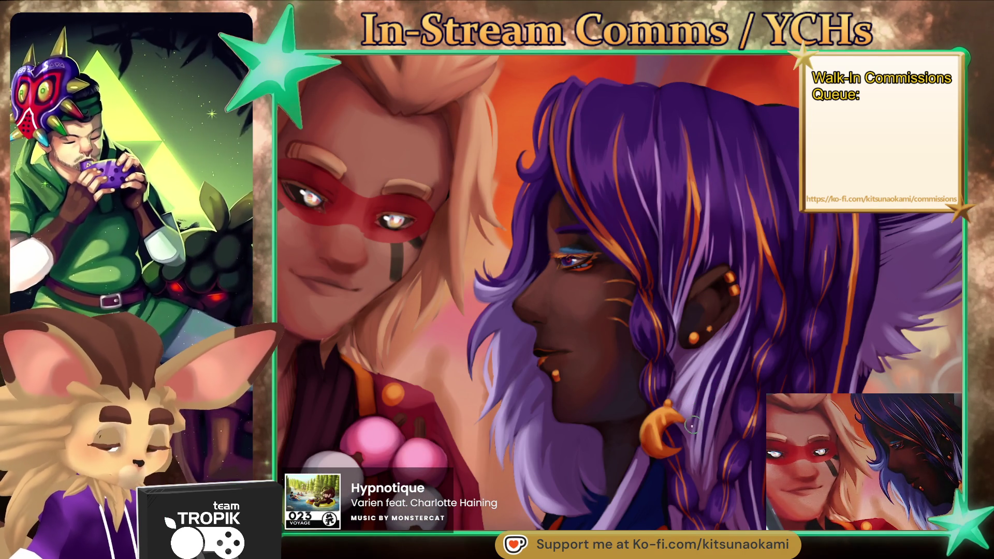
- Sample the blue eyeshadow and add pale-blue highlight dots along the orange rim of the elf's eye
{"action": "left_click_drag", "start_coordinate": [692, 425], "coordinate": [664, 416]}
{"action": "left_click_drag", "start_coordinate": [612, 288], "coordinate": [471, 323]}
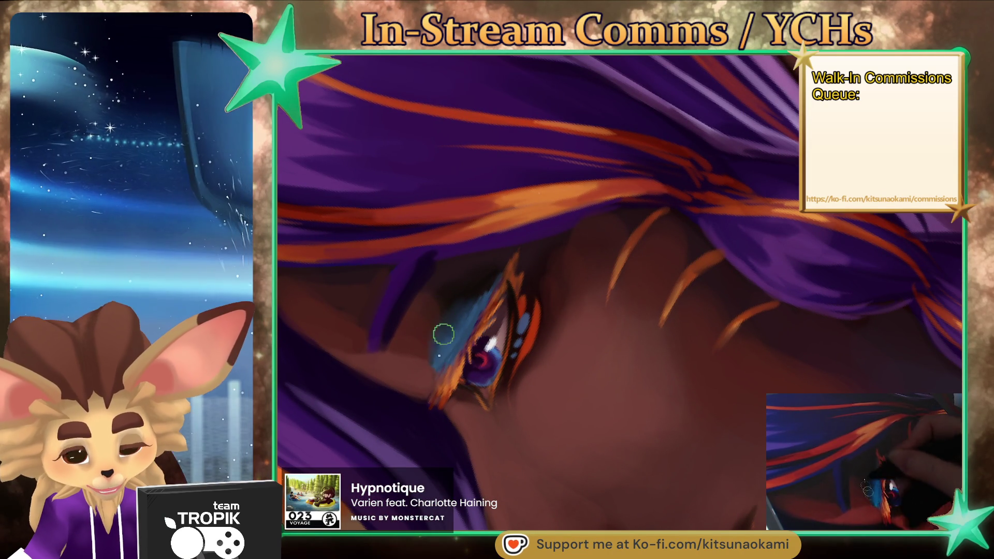
{"action": "left_click", "coordinate": [472, 305], "text": "alt"}
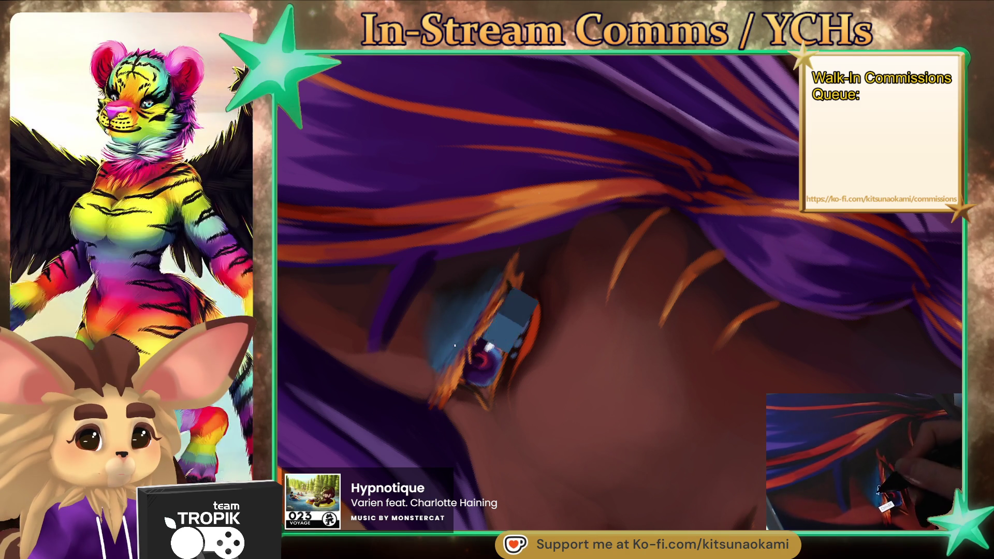
{"action": "key", "text": "bracketright"}
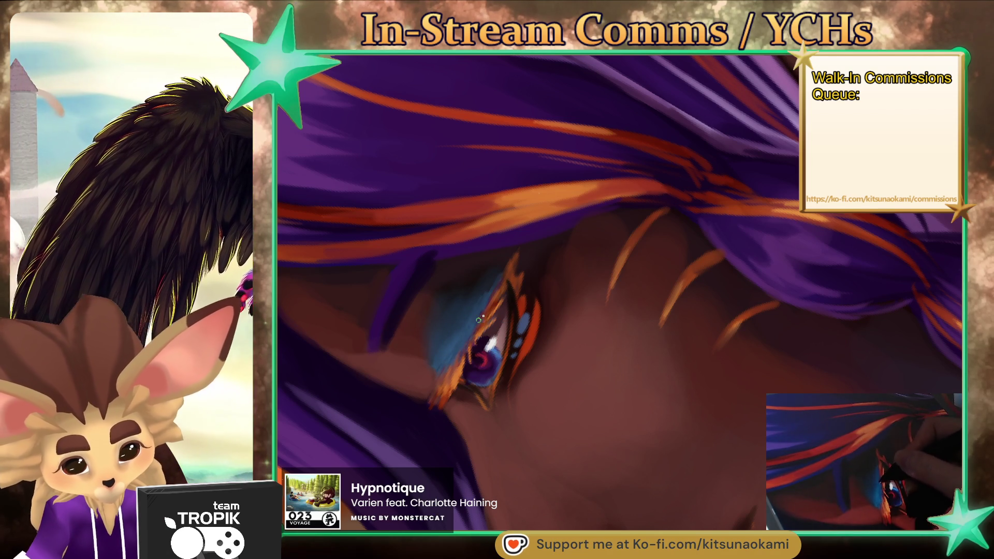
{"action": "key", "text": "ctrl+0"}
{"action": "mouse_move", "coordinate": [513, 439]}
{"action": "left_mouse_down"}
{"action": "mouse_move", "coordinate": [572, 468]}
{"action": "mouse_move", "coordinate": [570, 268]}
{"action": "mouse_move", "coordinate": [542, 281]}
{"action": "left_mouse_up"}
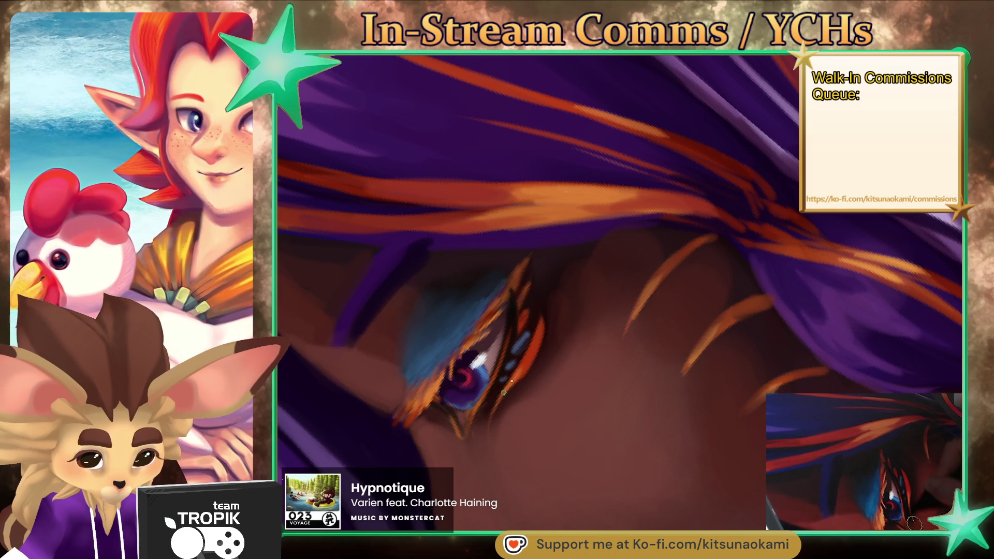
{"action": "scroll", "coordinate": [500, 452], "scroll_direction": "down", "scroll_amount": 10}
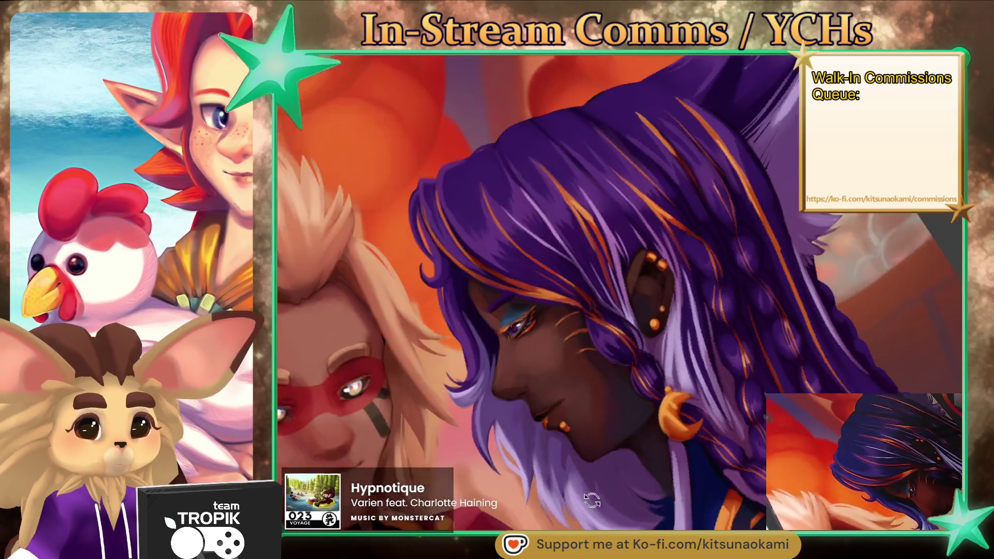
- Sample orange from the piercing and paint it into a larger glowing drop below the elf's lower lip
{"action": "scroll", "coordinate": [509, 339], "scroll_direction": "up", "scroll_amount": 10}
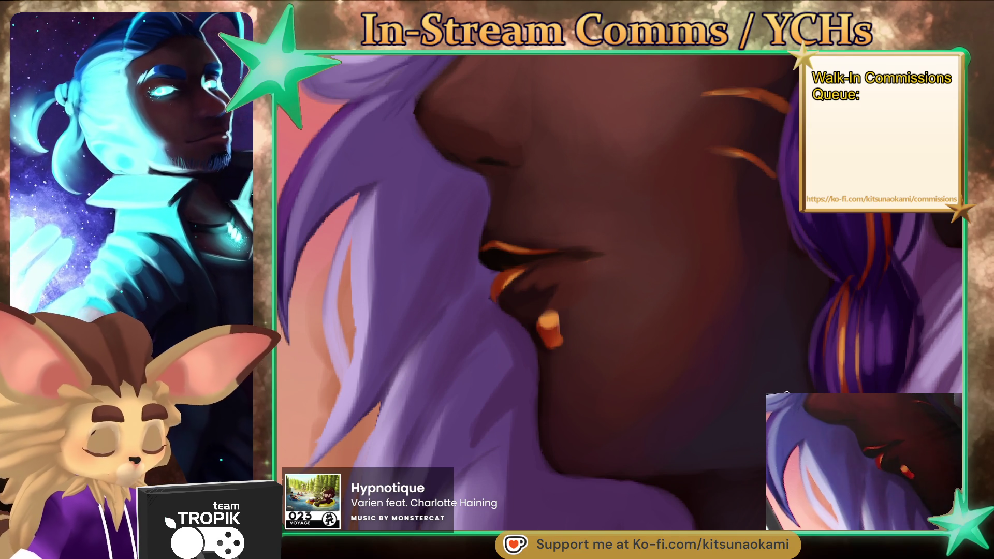
{"action": "key", "text": "bracketleft"}
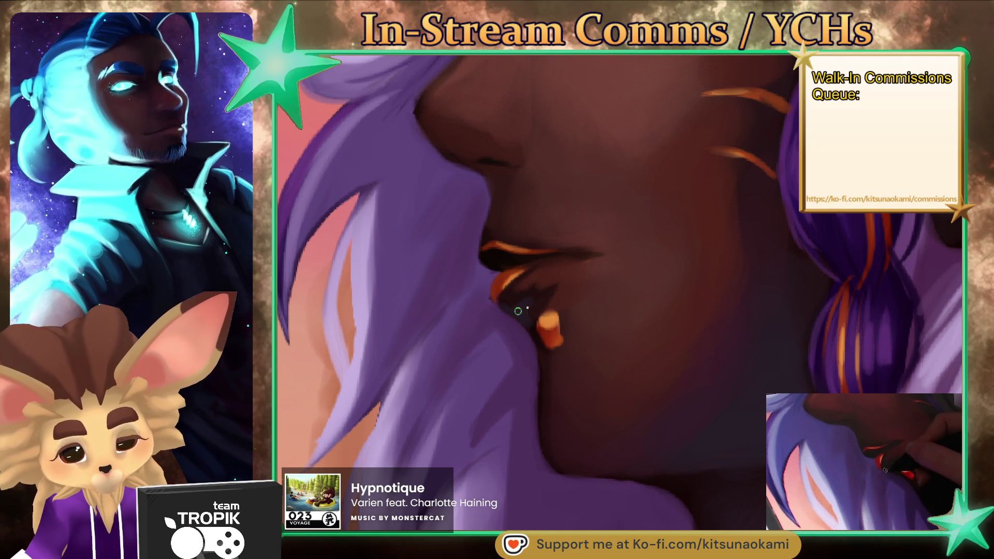
{"action": "left_click", "coordinate": [532, 328], "text": "alt"}
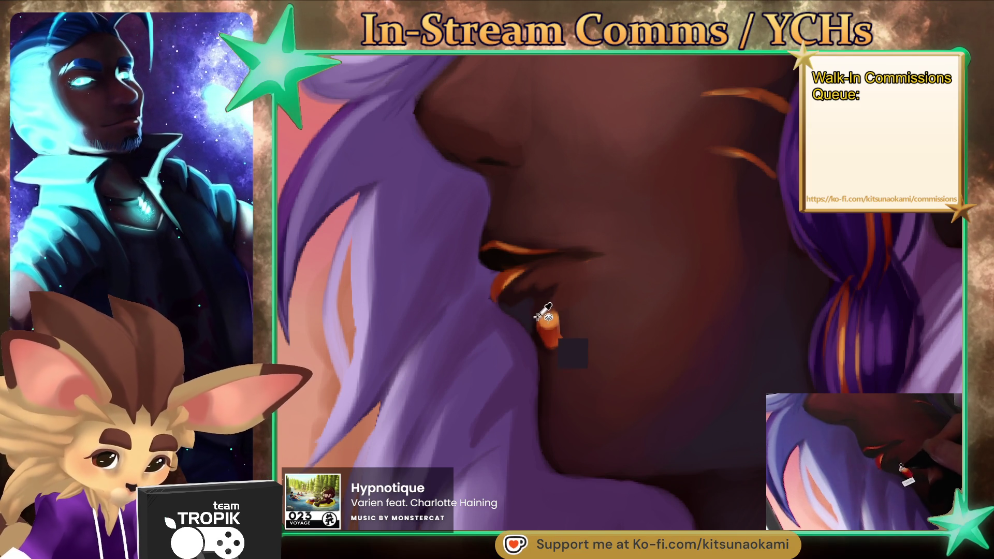
{"action": "key", "text": "bracketleft"}
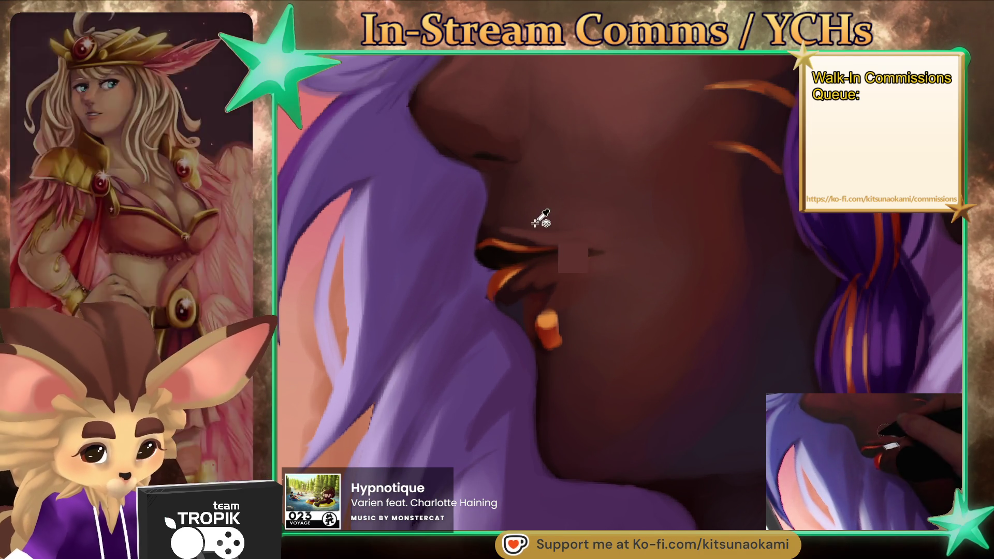
{"action": "left_click", "coordinate": [569, 205]}
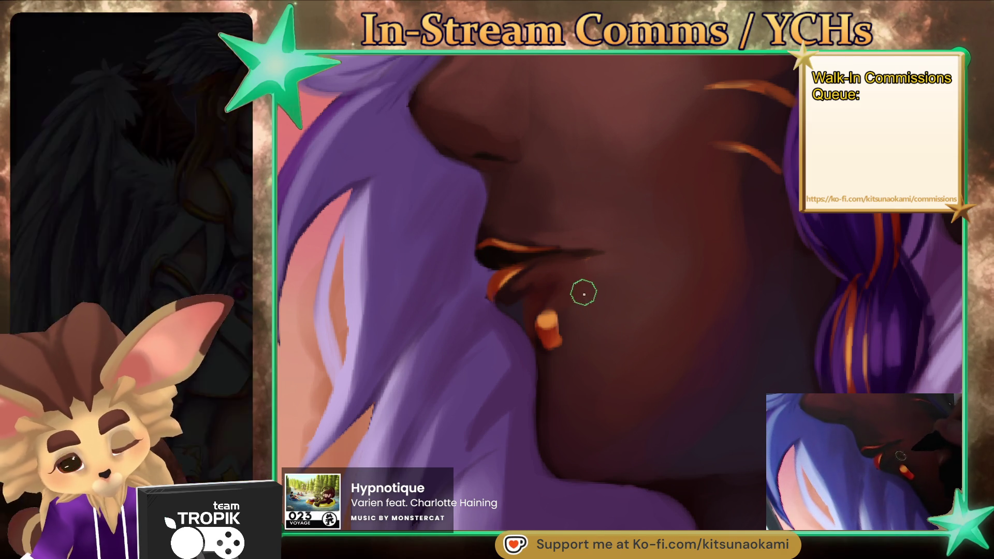
{"action": "left_click", "coordinate": [555, 312]}
{"action": "mouse_move", "coordinate": [547, 301]}
{"action": "left_mouse_down"}
{"action": "mouse_move", "coordinate": [557, 336]}
{"action": "mouse_move", "coordinate": [536, 329]}
{"action": "mouse_move", "coordinate": [533, 316]}
{"action": "mouse_move", "coordinate": [562, 344]}
{"action": "left_mouse_up"}
{"action": "key", "text": "alt"}
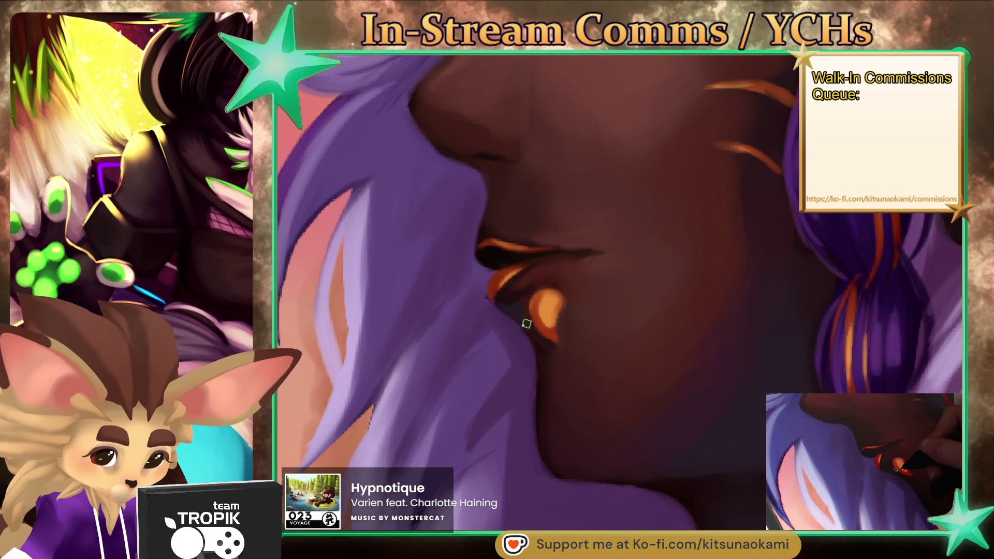
{"action": "key", "text": "ctrl+0"}
{"action": "scroll", "coordinate": [673, 389], "scroll_direction": "down", "scroll_amount": 1}
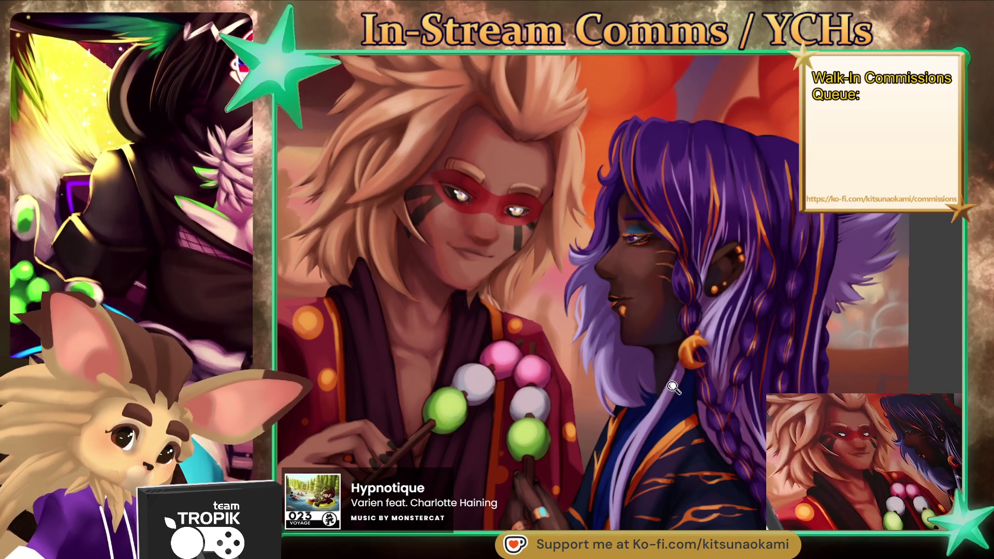
- Refine the orange lip gloss and mouth shading, repeatedly checking the lips against the full artwork
{"action": "scroll", "coordinate": [675, 354], "scroll_direction": "up", "scroll_amount": 5}
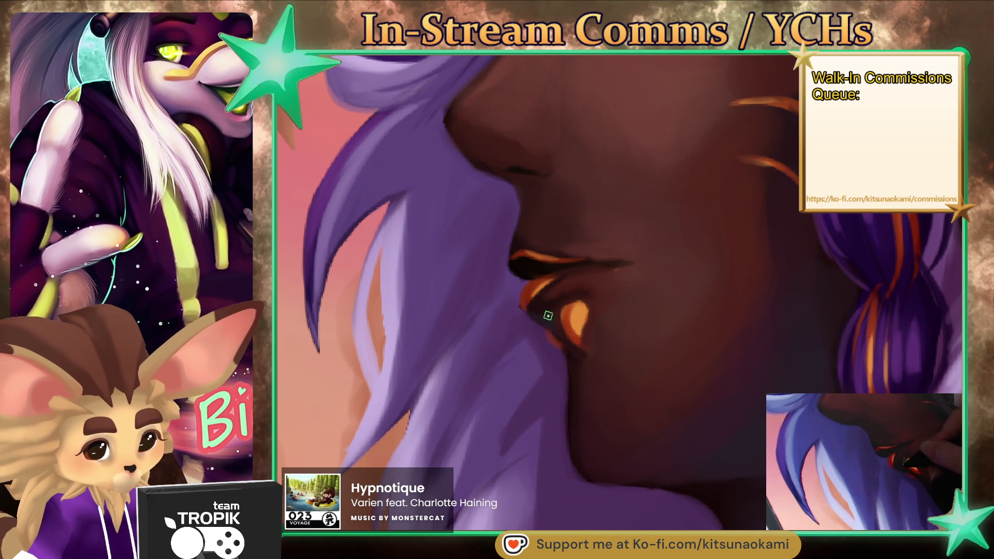
{"action": "scroll", "coordinate": [666, 284], "scroll_direction": "down", "scroll_amount": 2}
{"action": "scroll", "coordinate": [643, 310], "scroll_direction": "up", "scroll_amount": 2}
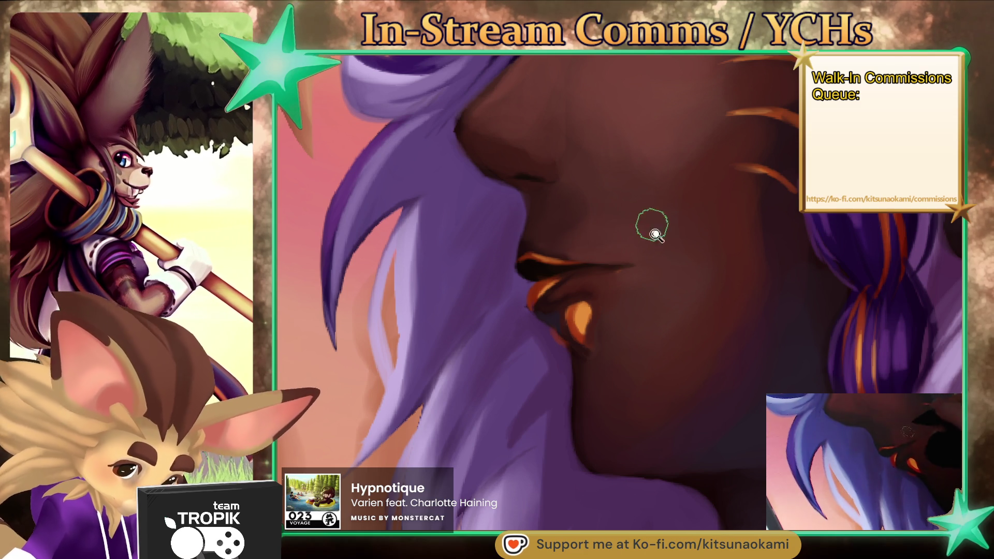
{"action": "key", "text": "ctrl+0"}
{"action": "scroll", "coordinate": [599, 462], "scroll_direction": "up", "scroll_amount": 5}
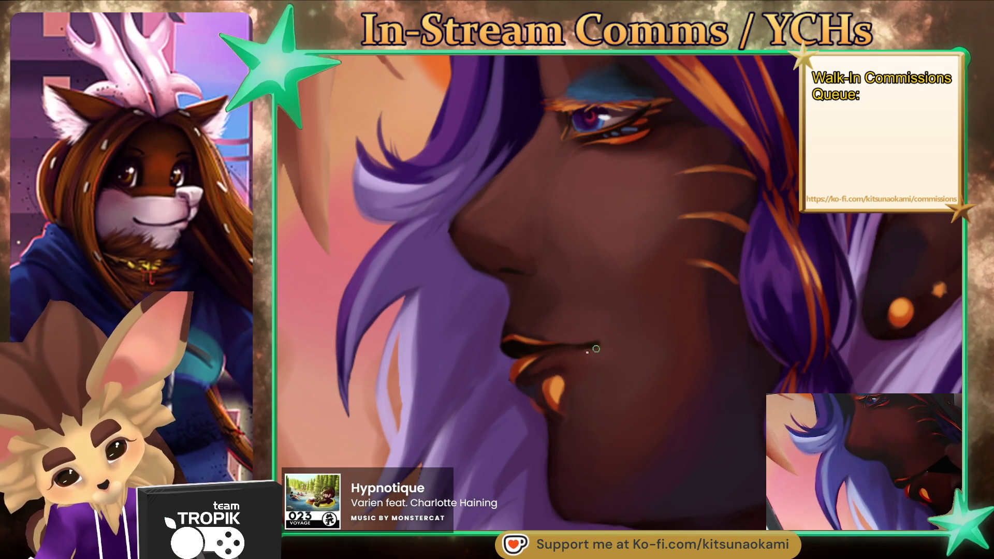
{"action": "key", "text": "ctrl+0"}
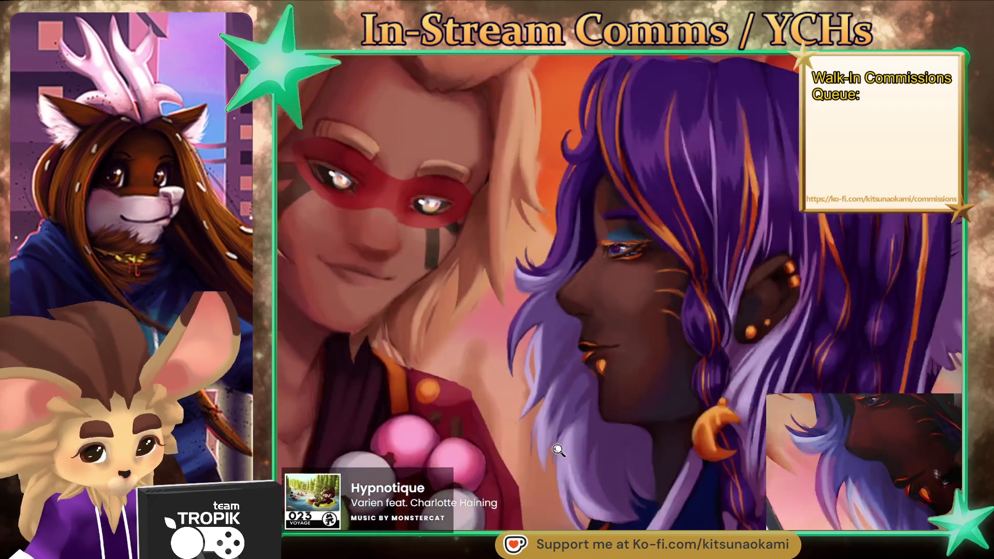
{"action": "scroll", "coordinate": [650, 287], "scroll_direction": "up", "scroll_amount": 5}
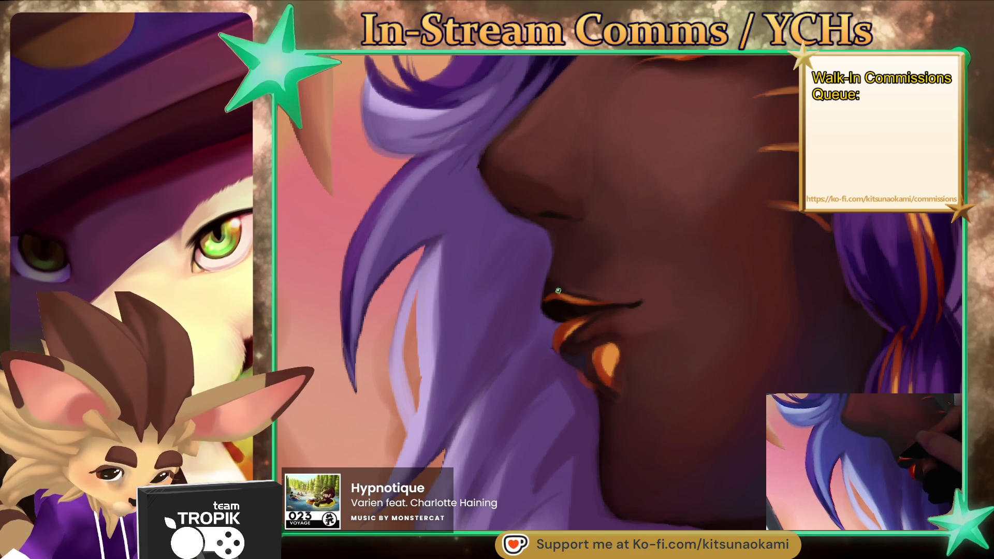
{"action": "key", "text": "ctrl+0"}
{"action": "left_click_drag", "start_coordinate": [693, 464], "coordinate": [636, 440]}
{"action": "scroll", "coordinate": [578, 333], "scroll_direction": "up", "scroll_amount": 5}
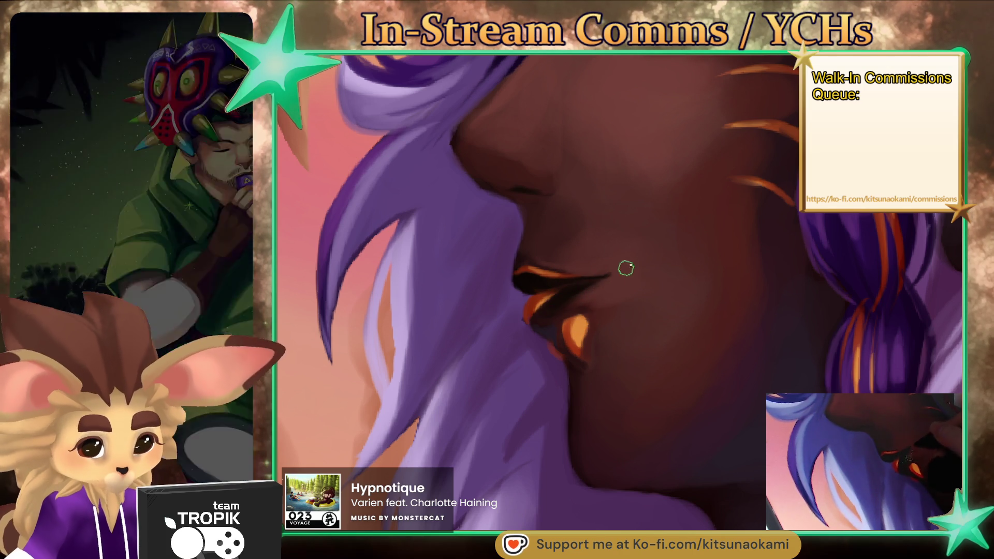
{"action": "key", "text": "ctrl+0"}
{"action": "scroll", "coordinate": [697, 439], "scroll_direction": "up", "scroll_amount": 3}
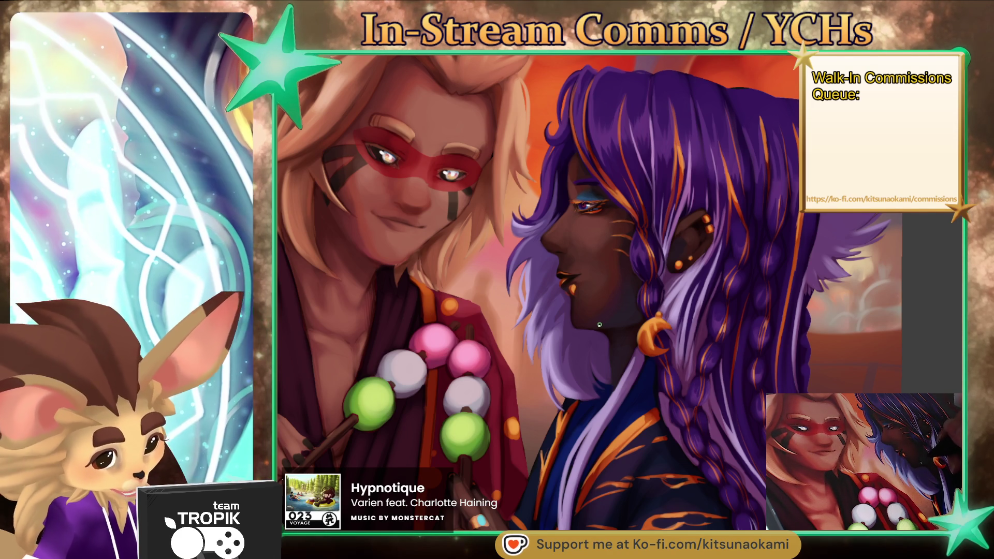
{"action": "scroll", "coordinate": [588, 287], "scroll_direction": "up", "scroll_amount": 3}
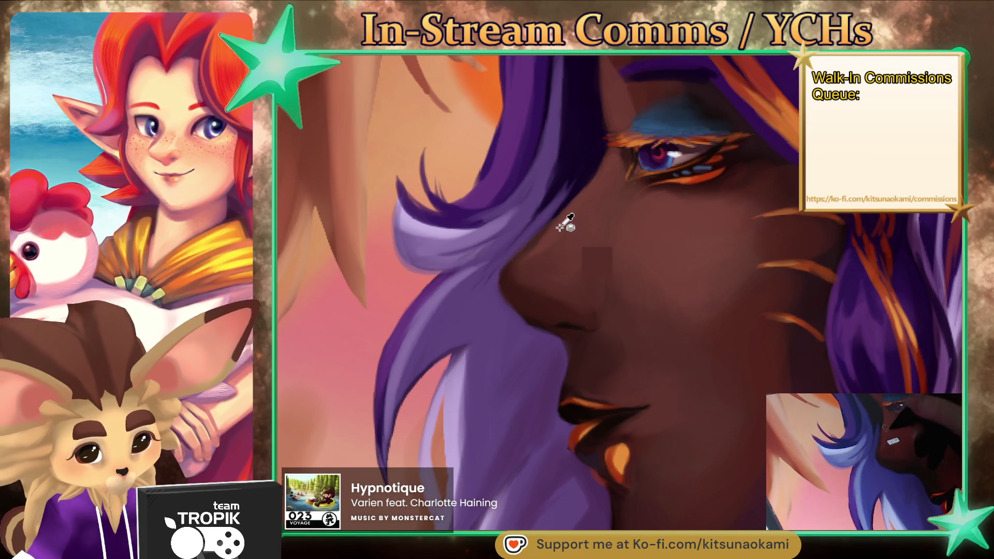
{"action": "mouse_move", "coordinate": [615, 206]}
{"action": "left_mouse_down"}
{"action": "mouse_move", "coordinate": [693, 351]}
{"action": "mouse_move", "coordinate": [661, 395]}
{"action": "mouse_move", "coordinate": [586, 365]}
{"action": "left_mouse_up"}
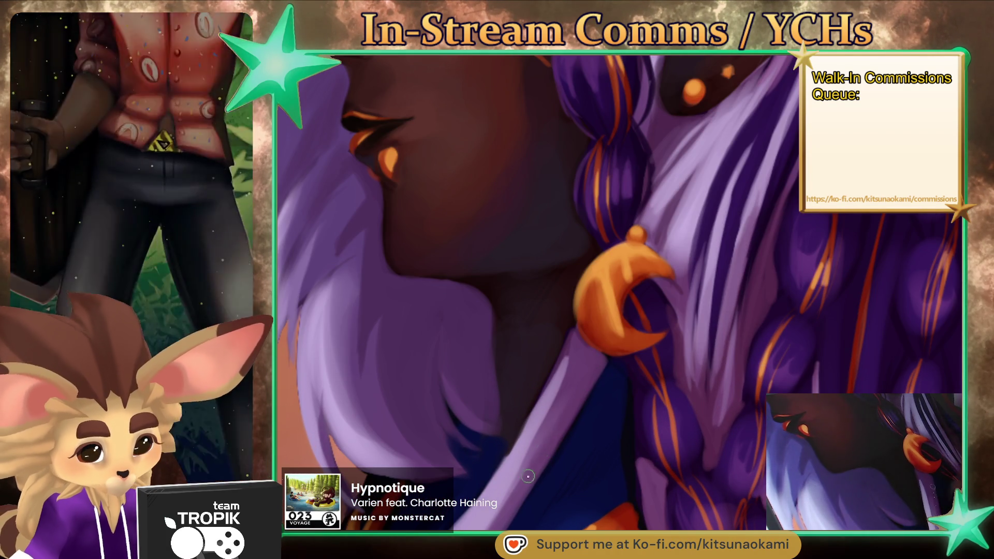
{"action": "left_click_drag", "start_coordinate": [530, 474], "coordinate": [621, 558]}
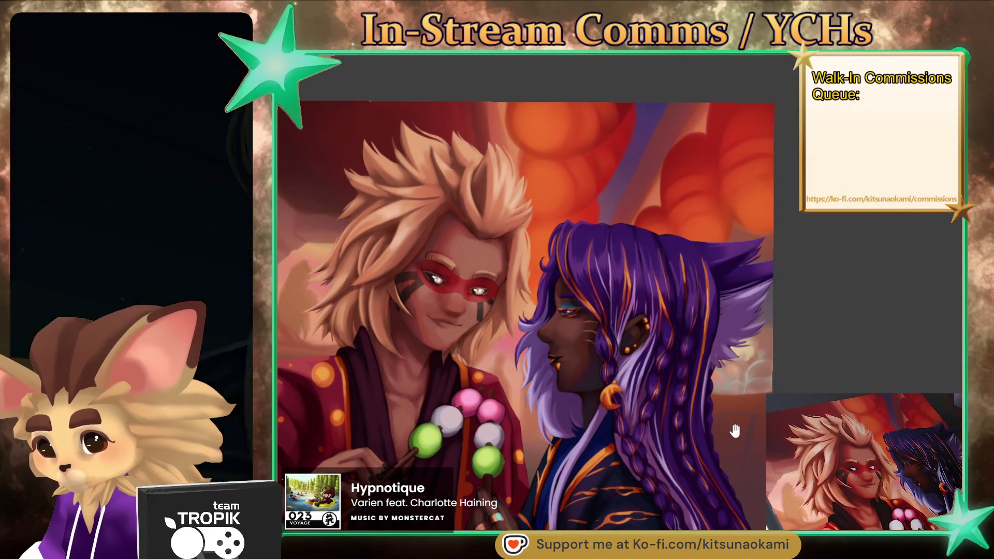
- Paint a brighter orange strand through the elf's purple hair just above her eye
{"action": "scroll", "coordinate": [737, 430], "scroll_direction": "up", "scroll_amount": 3}
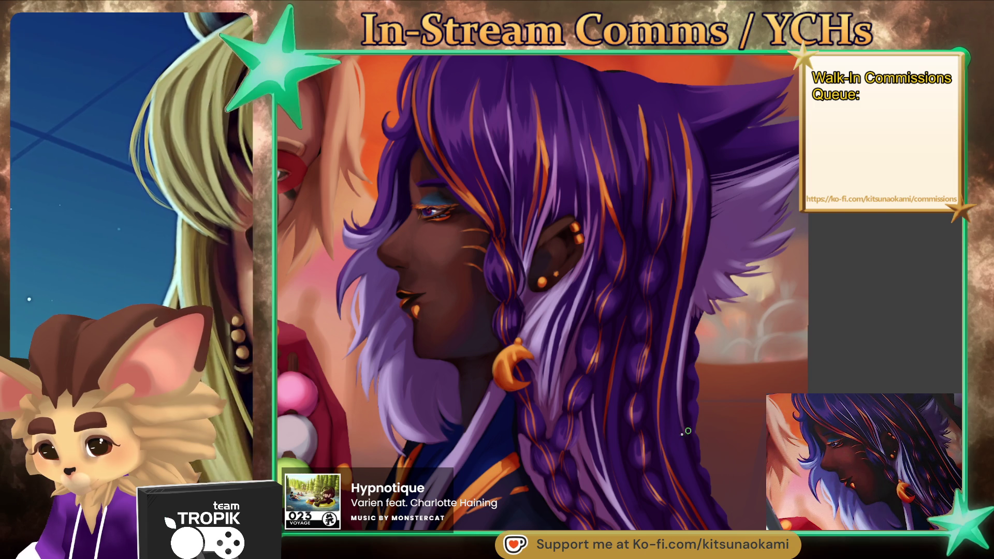
{"action": "left_click_drag", "start_coordinate": [671, 434], "coordinate": [736, 430]}
{"action": "scroll", "coordinate": [582, 224], "scroll_direction": "up", "scroll_amount": 3}
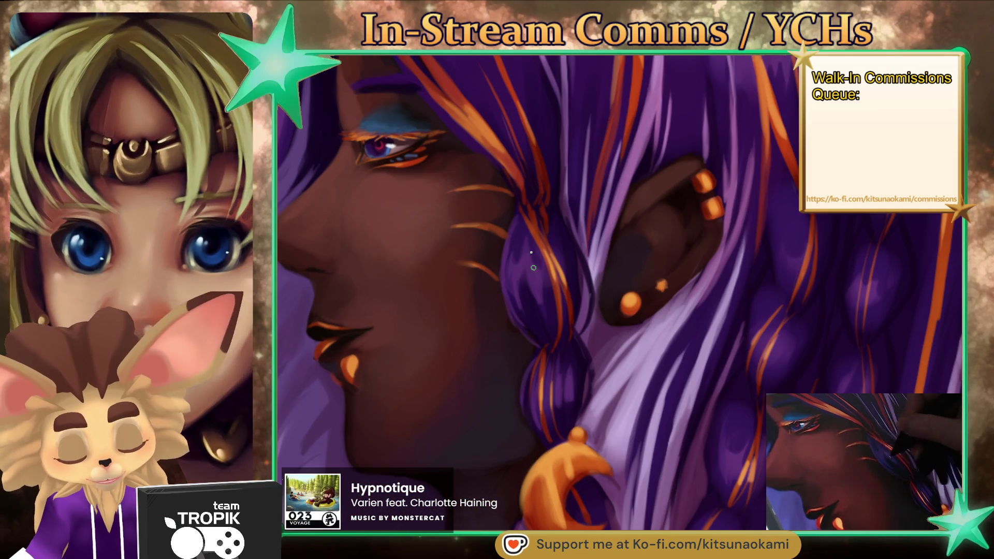
{"action": "mouse_move", "coordinate": [564, 321]}
{"action": "left_mouse_down"}
{"action": "mouse_move", "coordinate": [572, 444]}
{"action": "mouse_move", "coordinate": [545, 388]}
{"action": "left_mouse_up"}
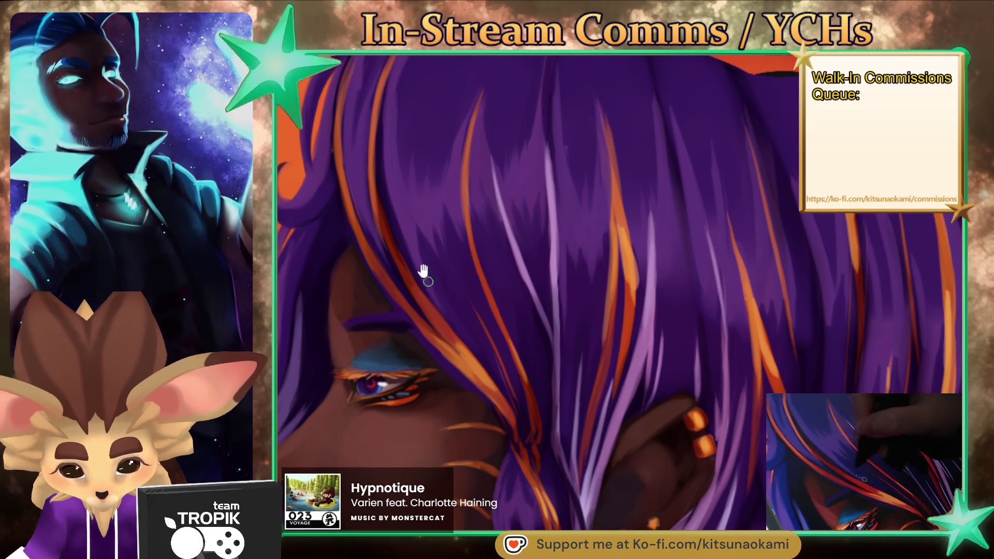
{"action": "scroll", "coordinate": [432, 289], "scroll_direction": "up", "scroll_amount": 3}
{"action": "left_click_drag", "start_coordinate": [435, 363], "coordinate": [411, 317]}
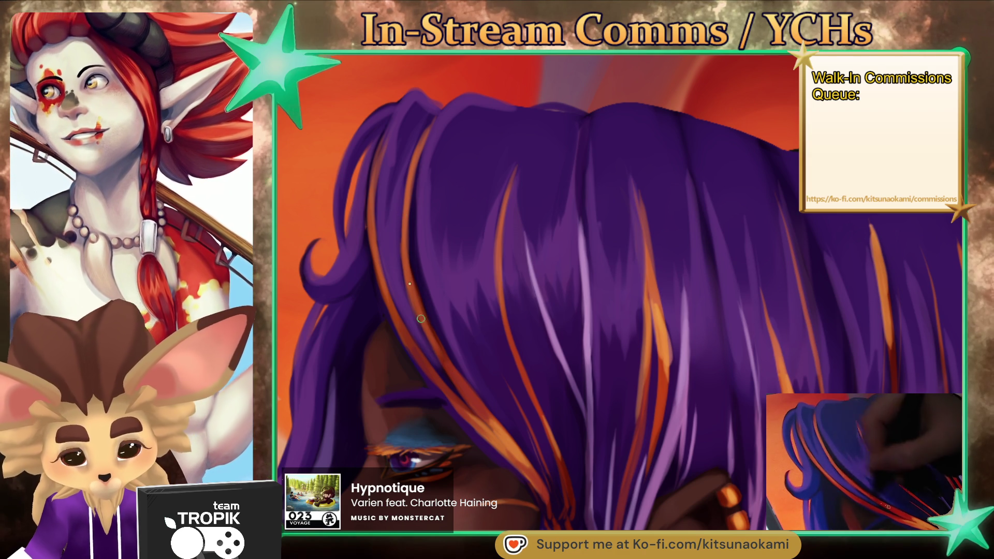
{"action": "scroll", "coordinate": [389, 280], "scroll_direction": "down", "scroll_amount": 8}
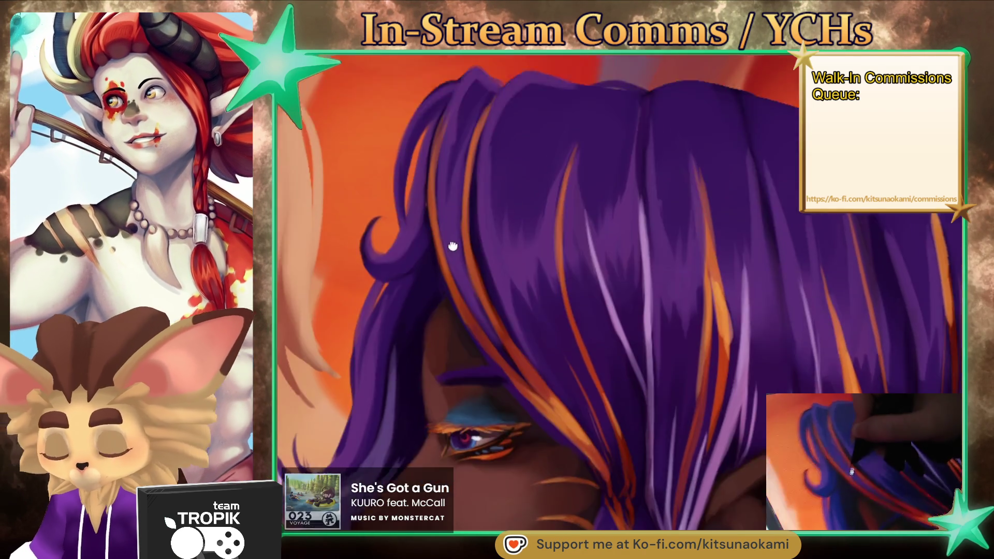
{"action": "scroll", "coordinate": [600, 180], "scroll_direction": "up", "scroll_amount": 5}
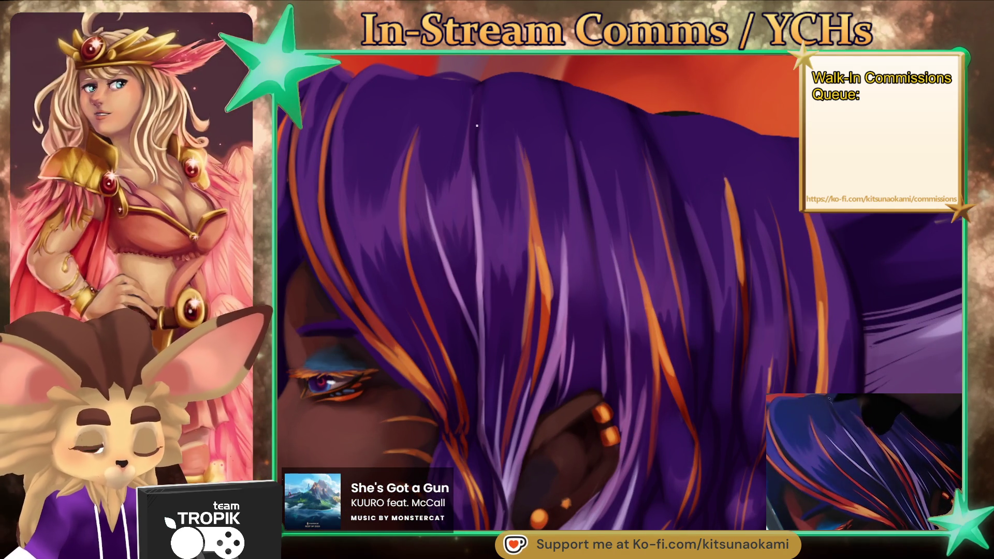
{"action": "scroll", "coordinate": [479, 187], "scroll_direction": "down", "scroll_amount": 3}
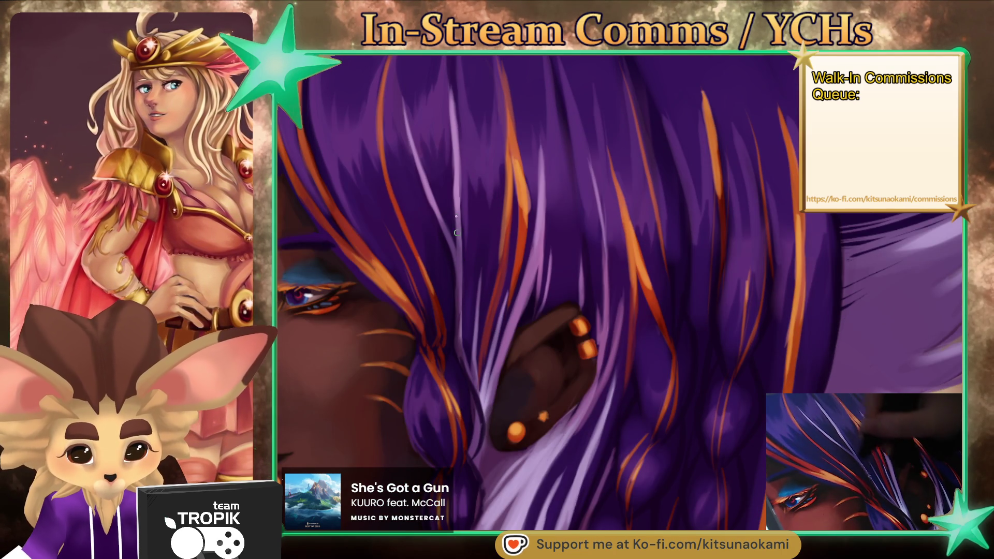
{"action": "key", "text": "ctrl+0"}
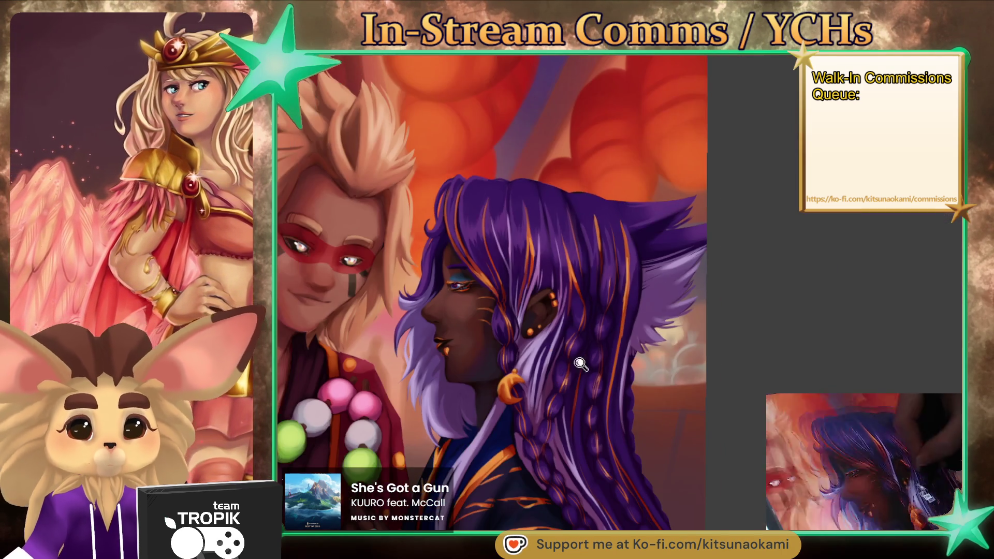
- Sample hair colours and paint orange and pale lavender streaks across the elf's crown and around her ear
{"action": "scroll", "coordinate": [589, 256], "scroll_direction": "up", "scroll_amount": 5}
{"action": "left_click_drag", "start_coordinate": [517, 150], "coordinate": [460, 140]}
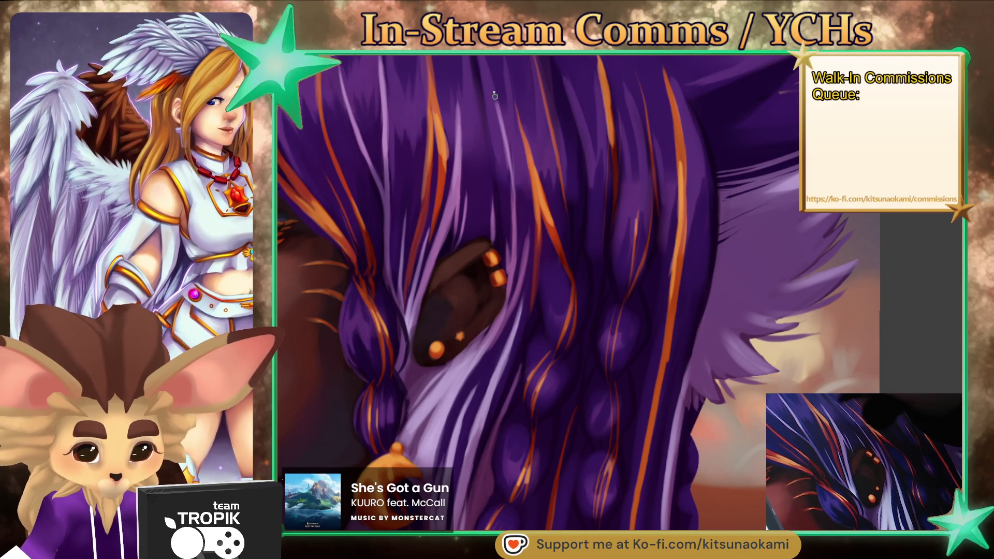
{"action": "mouse_move", "coordinate": [506, 236]}
{"action": "left_mouse_down"}
{"action": "mouse_move", "coordinate": [489, 247]}
{"action": "mouse_move", "coordinate": [595, 375]}
{"action": "left_mouse_up"}
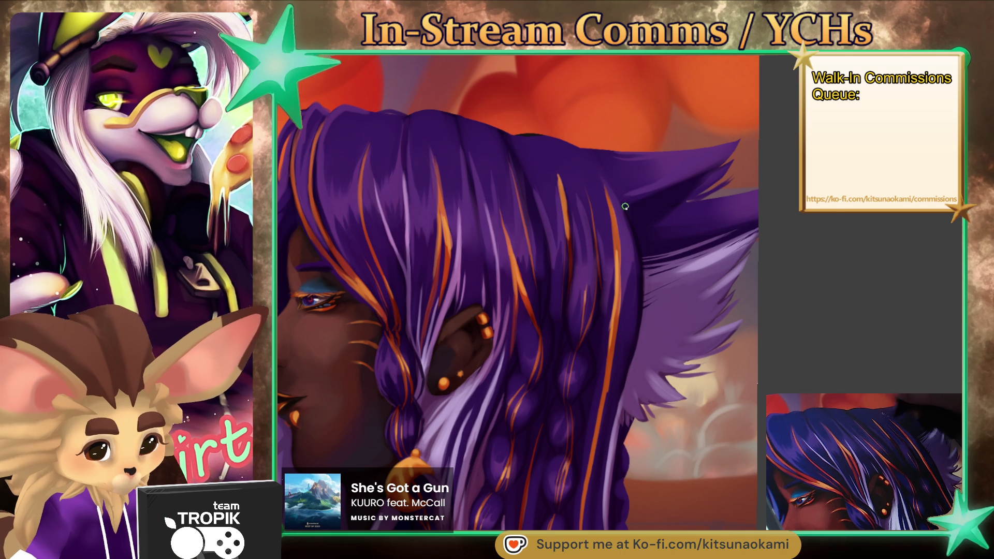
{"action": "left_click_drag", "start_coordinate": [619, 212], "coordinate": [636, 262]}
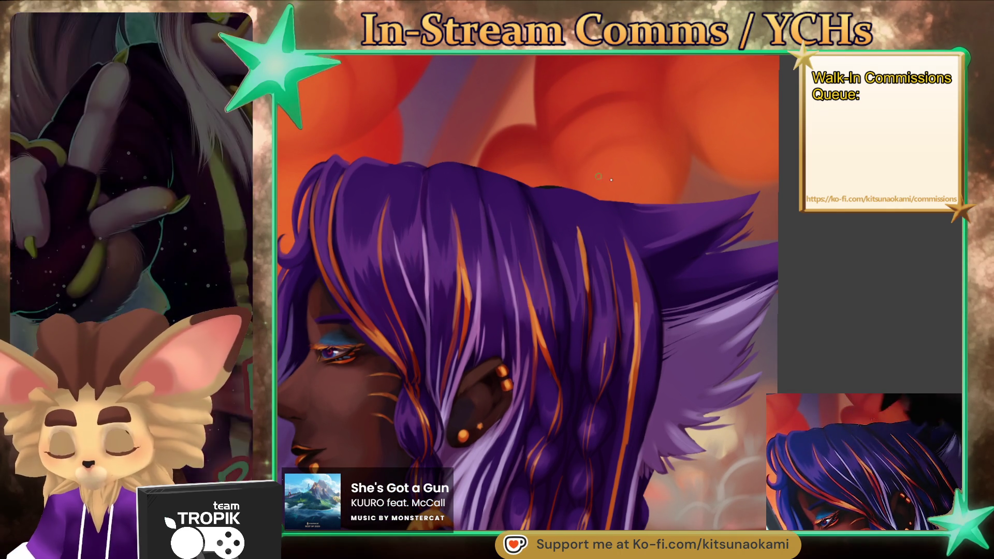
{"action": "mouse_move", "coordinate": [599, 238]}
{"action": "left_mouse_down"}
{"action": "mouse_move", "coordinate": [692, 427]}
{"action": "mouse_move", "coordinate": [533, 266]}
{"action": "mouse_move", "coordinate": [564, 217]}
{"action": "left_mouse_up"}
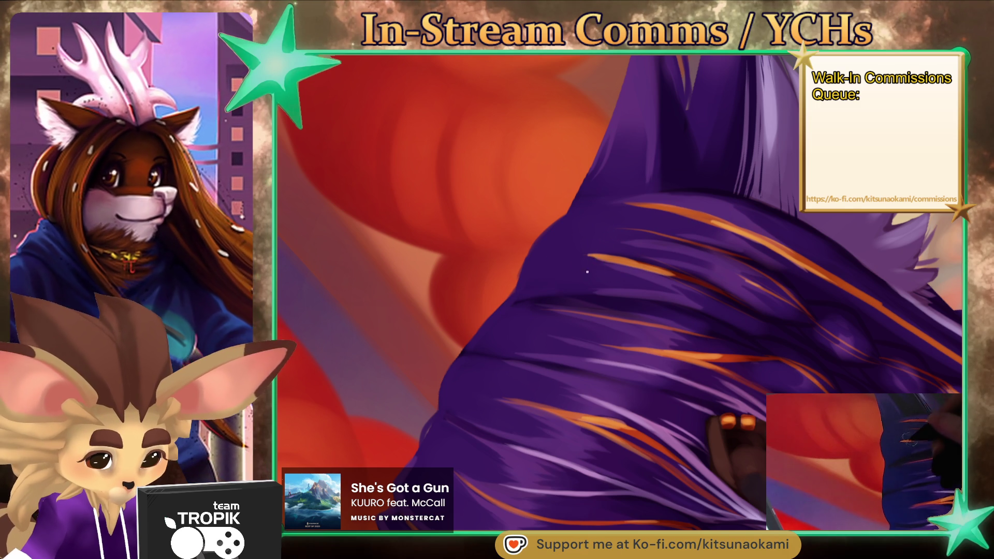
{"action": "mouse_move", "coordinate": [596, 292]}
{"action": "left_mouse_down"}
{"action": "mouse_move", "coordinate": [636, 333]}
{"action": "mouse_move", "coordinate": [623, 412]}
{"action": "mouse_move", "coordinate": [499, 321]}
{"action": "mouse_move", "coordinate": [658, 350]}
{"action": "mouse_move", "coordinate": [617, 226]}
{"action": "left_mouse_up"}
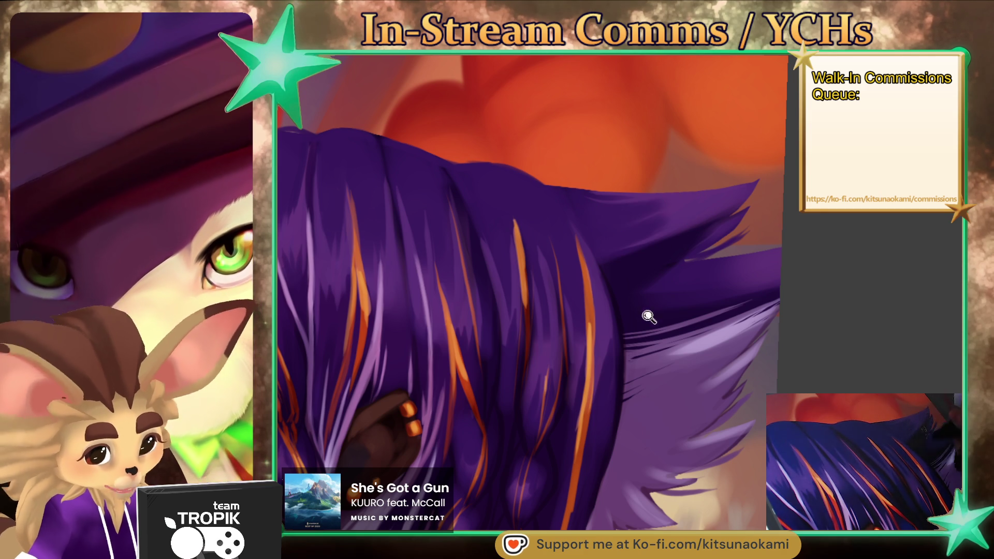
{"action": "key", "text": "ctrl+0"}
{"action": "mouse_move", "coordinate": [721, 428]}
{"action": "left_mouse_down"}
{"action": "mouse_move", "coordinate": [721, 467]}
{"action": "mouse_move", "coordinate": [673, 445]}
{"action": "mouse_move", "coordinate": [608, 379]}
{"action": "left_mouse_up"}
{"action": "scroll", "coordinate": [608, 378], "scroll_direction": "up", "scroll_amount": 3}
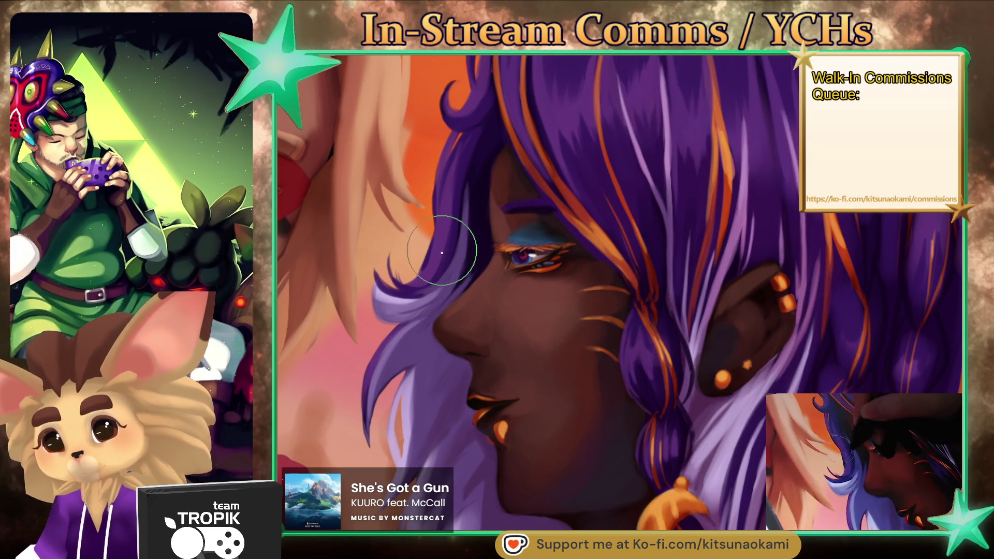
- Add a small darker stroke to the lavender hair curl hanging in front of the elf's face
{"action": "left_click_drag", "start_coordinate": [398, 273], "coordinate": [396, 267]}
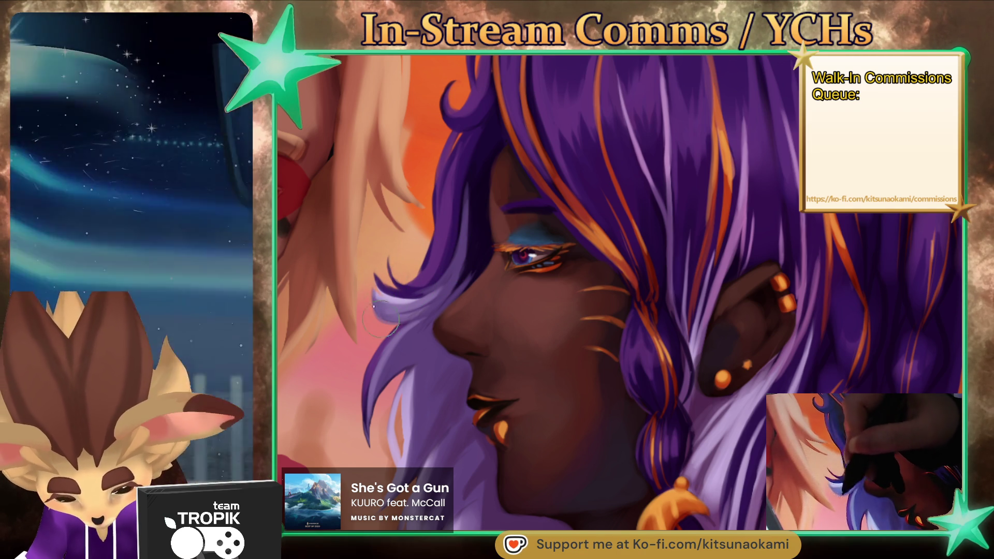
{"action": "left_click_drag", "start_coordinate": [483, 412], "coordinate": [515, 317]}
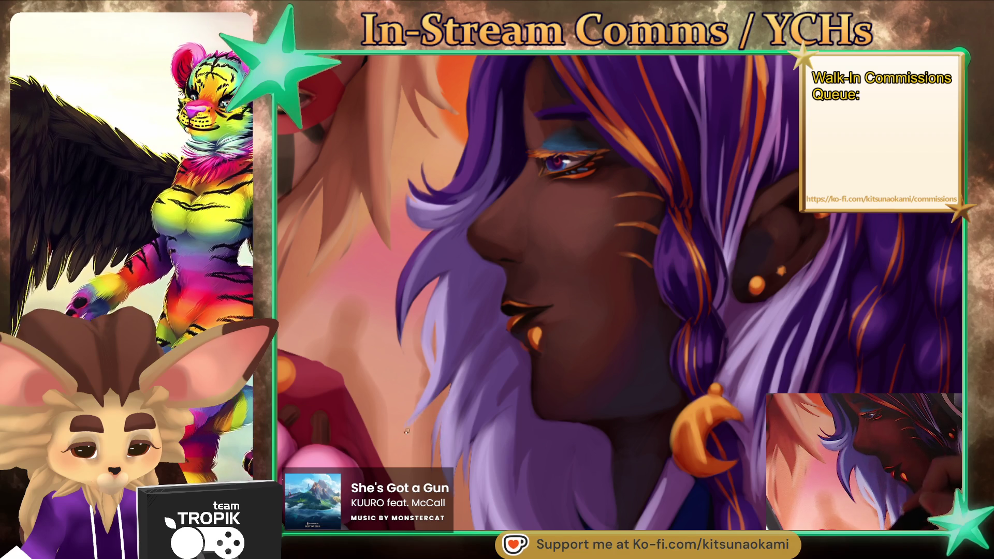
{"action": "scroll", "coordinate": [471, 383], "scroll_direction": "down", "scroll_amount": 5}
{"action": "scroll", "coordinate": [470, 383], "scroll_direction": "up", "scroll_amount": 5}
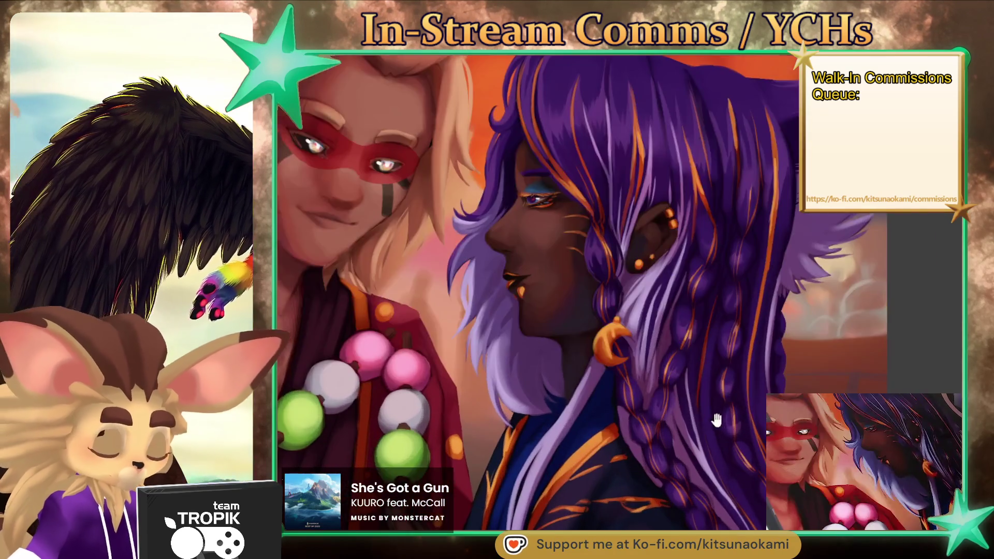
{"action": "left_click_drag", "start_coordinate": [724, 481], "coordinate": [574, 478]}
{"action": "scroll", "coordinate": [574, 478], "scroll_direction": "down", "scroll_amount": 5}
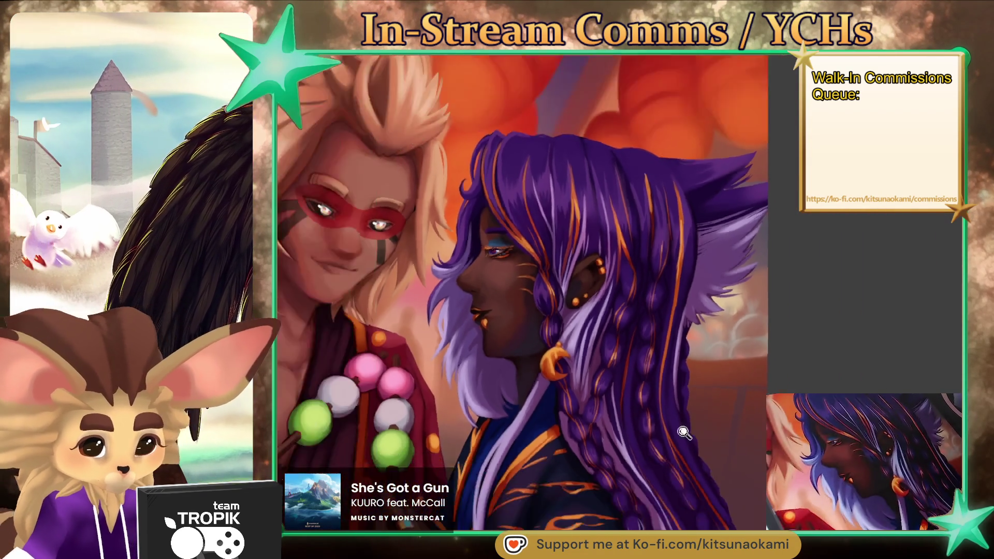
{"action": "scroll", "coordinate": [675, 430], "scroll_direction": "up", "scroll_amount": 4}
{"action": "scroll", "coordinate": [675, 431], "scroll_direction": "up", "scroll_amount": 2}
{"action": "scroll", "coordinate": [651, 396], "scroll_direction": "down", "scroll_amount": 2}
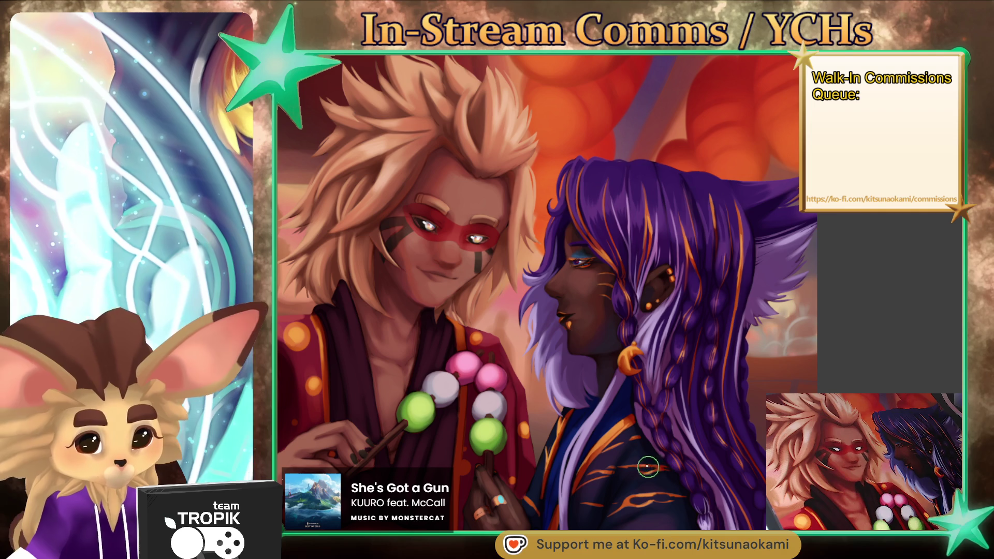
{"action": "scroll", "coordinate": [663, 449], "scroll_direction": "down", "scroll_amount": 3}
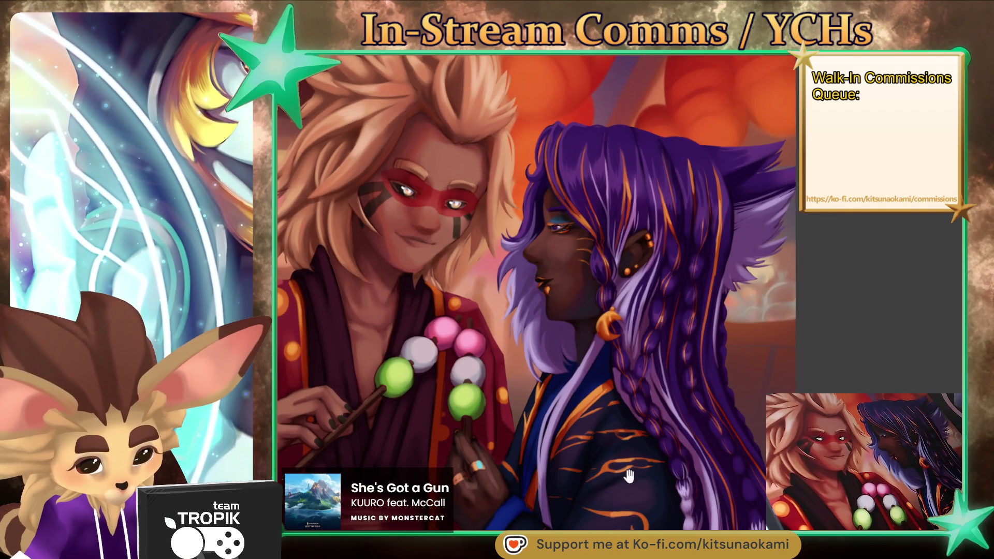